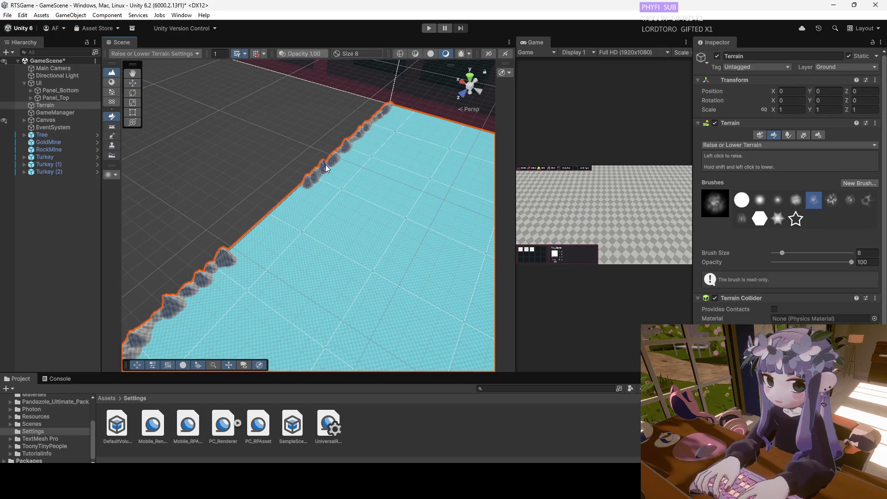
With the sixth jagged brush at size 13, raise bumps and a tall spike along the terrain's left edge.
click(831, 201)
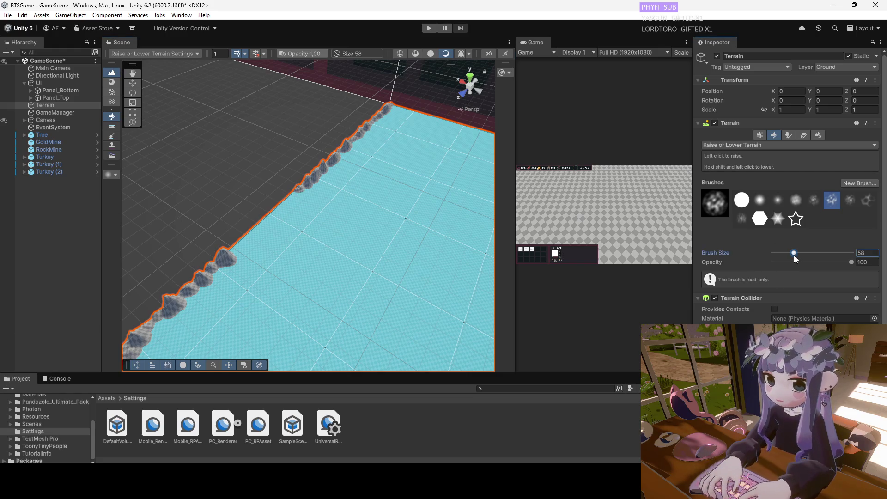
drag(783, 253, 785, 253)
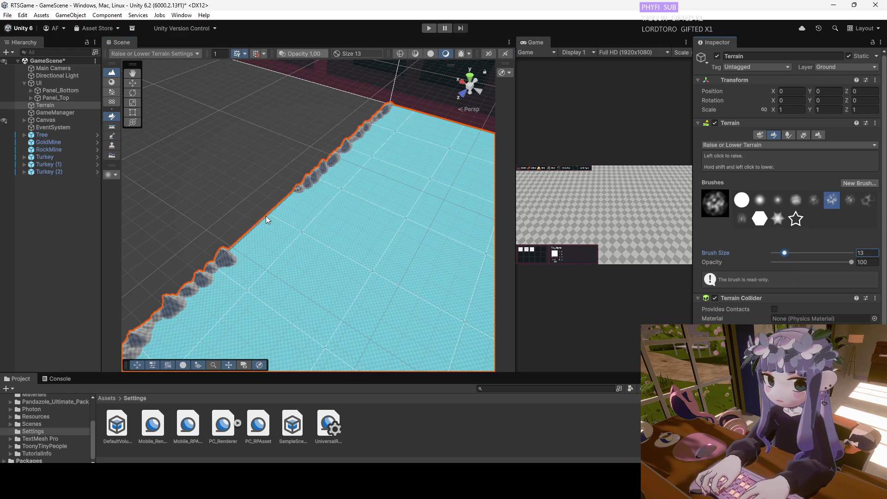
click(258, 227)
click(280, 205)
click(295, 193)
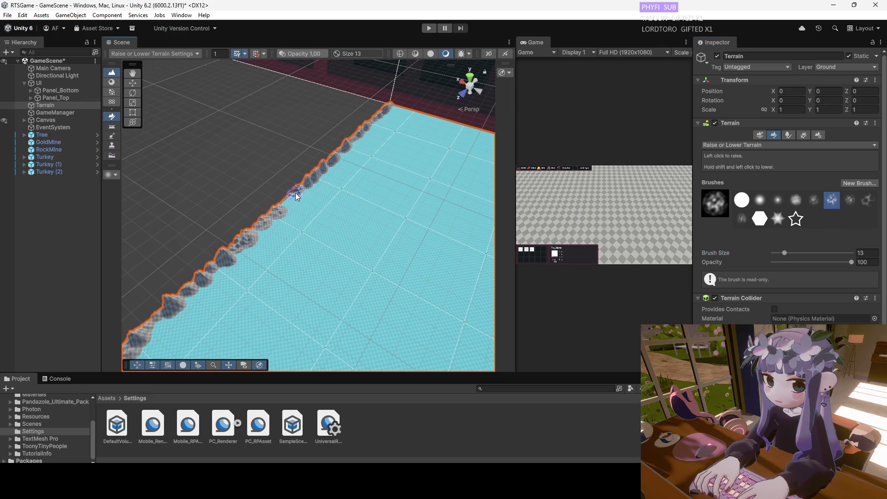
click(282, 203)
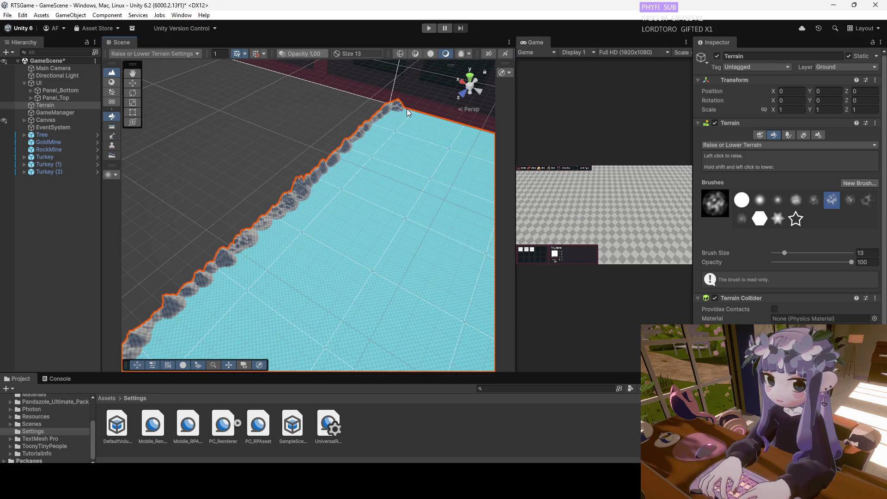
Raise a spike at the far corner, then add finer peaks along the edge at brush size 4.
click(407, 109)
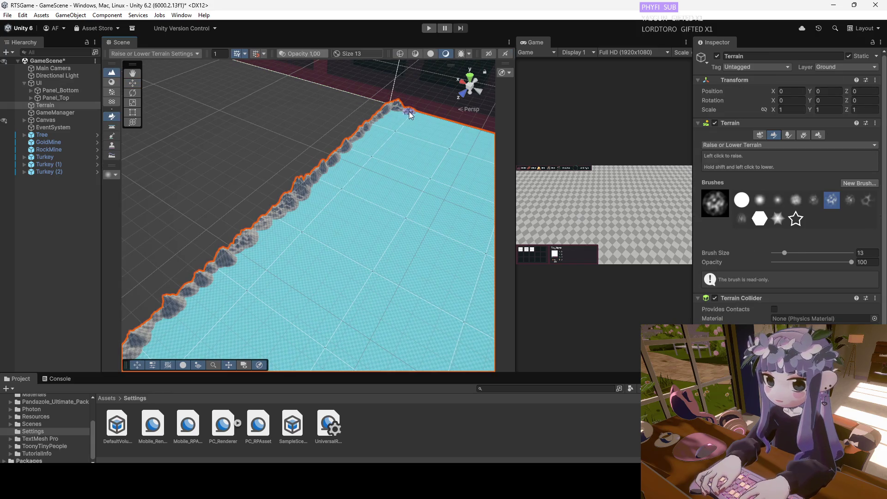
click(407, 109)
click(405, 110)
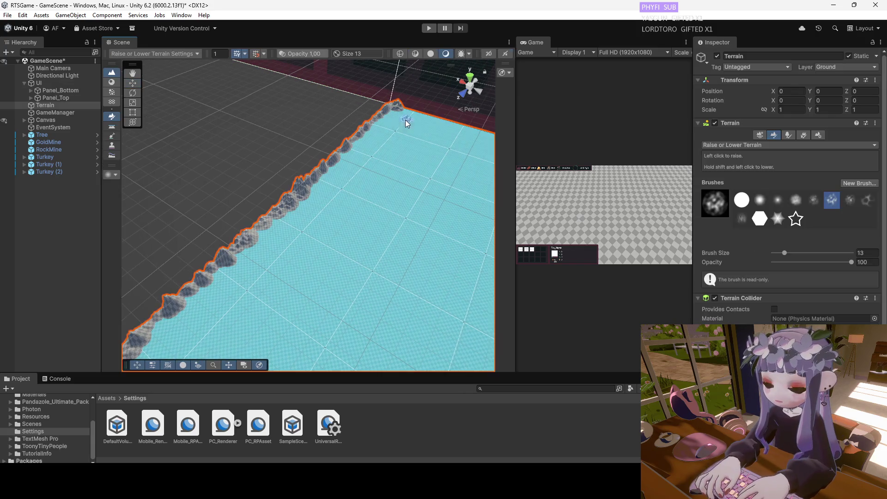
drag(785, 253, 779, 253)
click(268, 225)
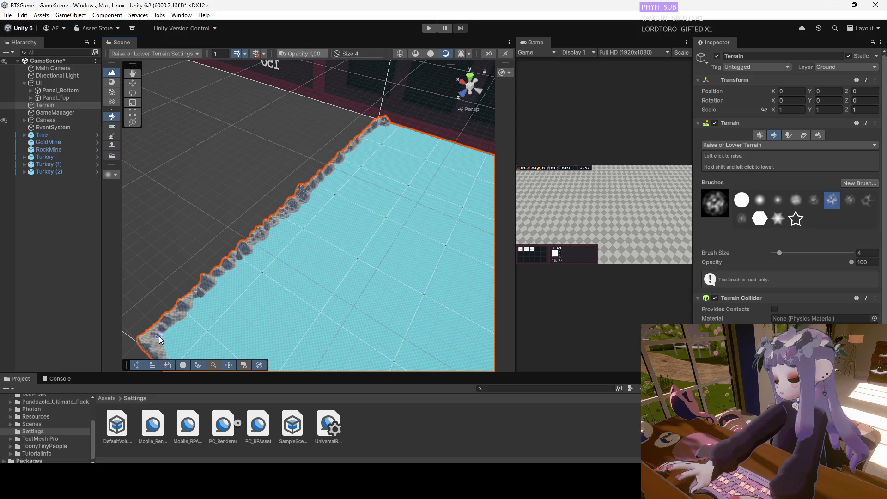
Turn toward the far corner and build up the left-edge ridge with the fifth brush at size 4.
mouse_move(159, 337)
mouse_down()
mouse_move(351, 173)
mouse_move(323, 193)
mouse_move(270, 289)
mouse_move(261, 288)
mouse_up()
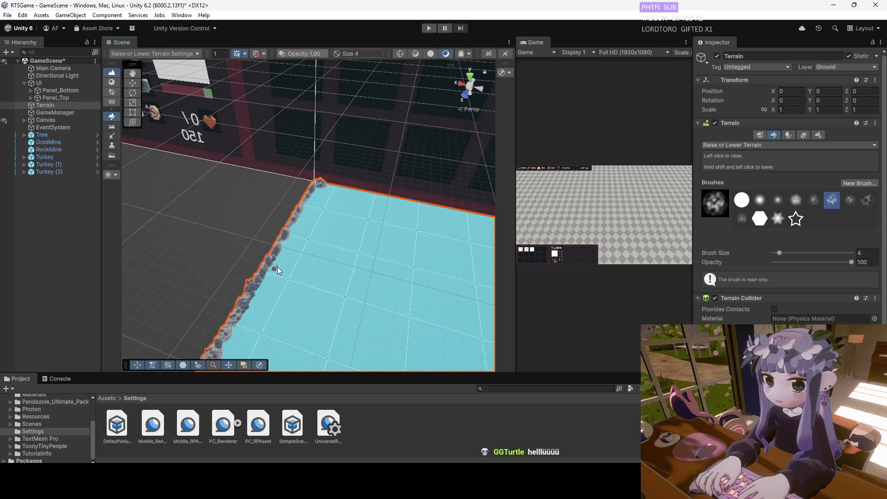
scroll(332, 175, up, 2)
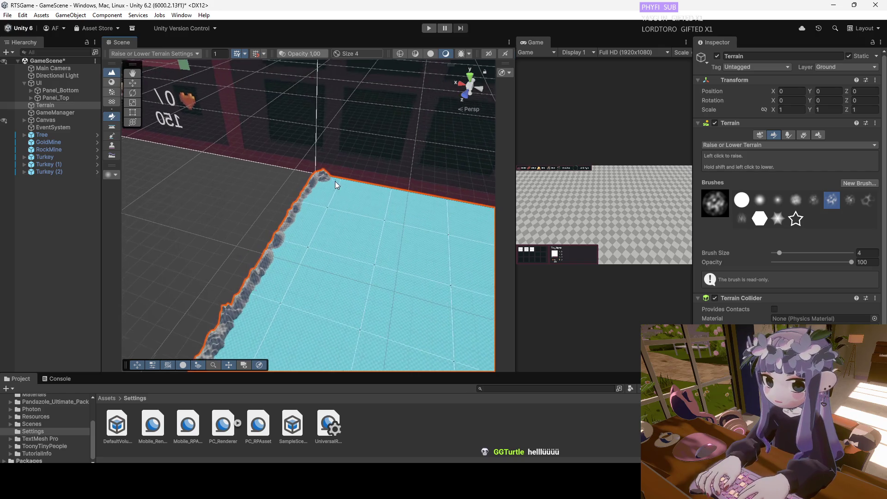
scroll(336, 181, up, 1)
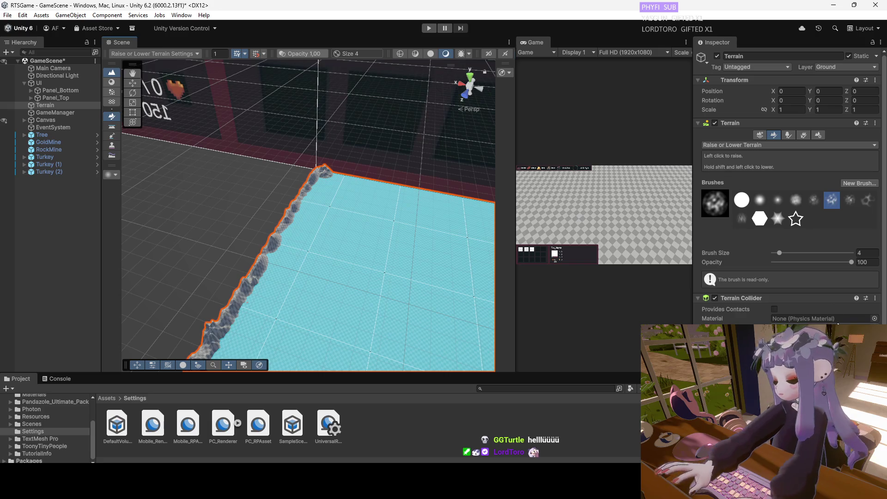
click(812, 200)
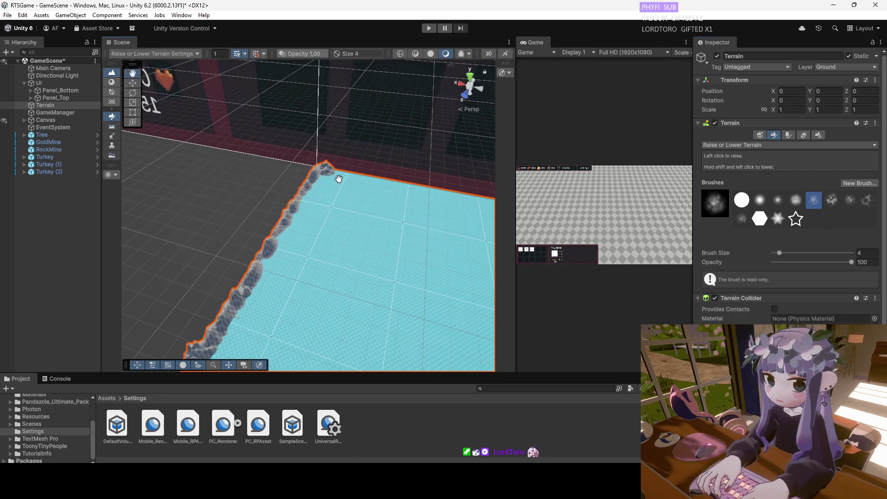
mouse_move(304, 290)
mouse_down()
mouse_move(348, 228)
mouse_move(334, 242)
mouse_move(267, 257)
mouse_move(302, 278)
mouse_move(287, 291)
mouse_move(320, 259)
mouse_up()
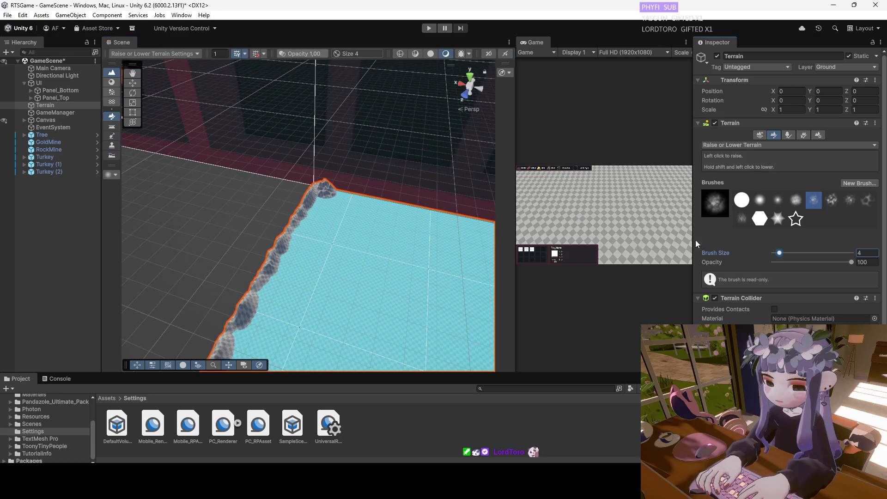
drag(244, 331, 249, 311)
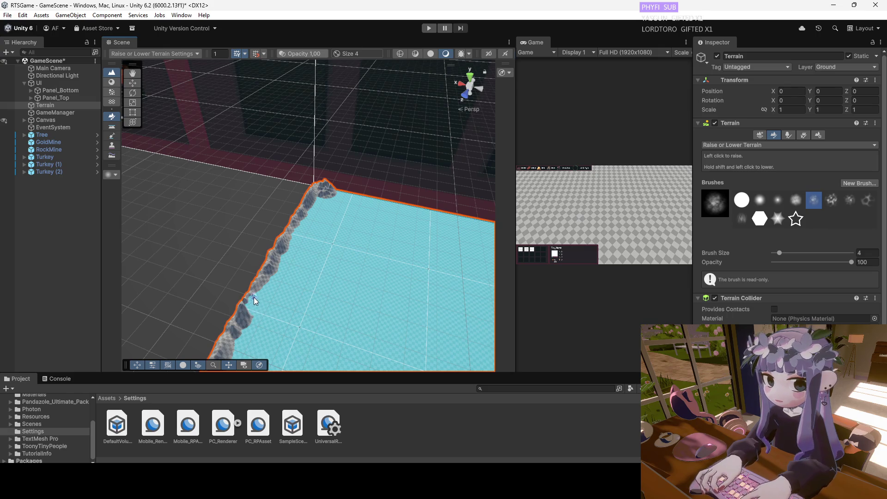
Undo a size-20 rocky lump, then paint the edge at brush size 6 and undo the extra growth.
drag(780, 253, 788, 254)
drag(258, 307, 262, 305)
key(ctrl+z)
drag(787, 253, 781, 254)
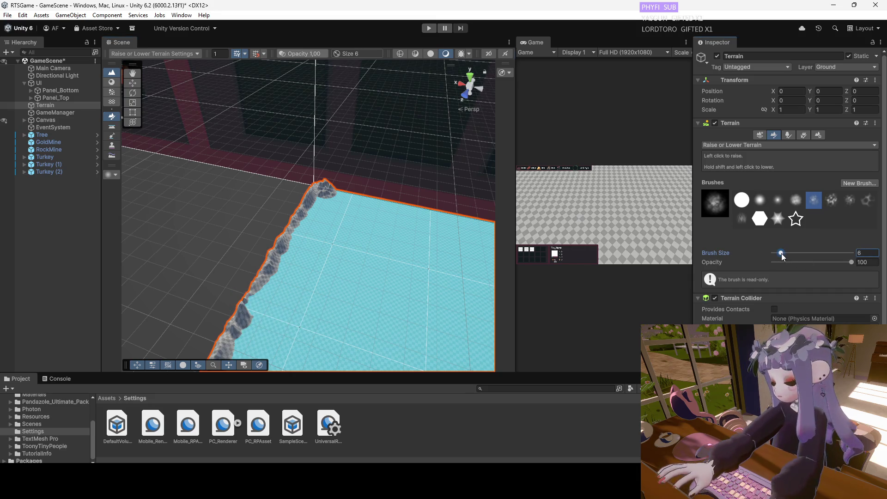
click(250, 303)
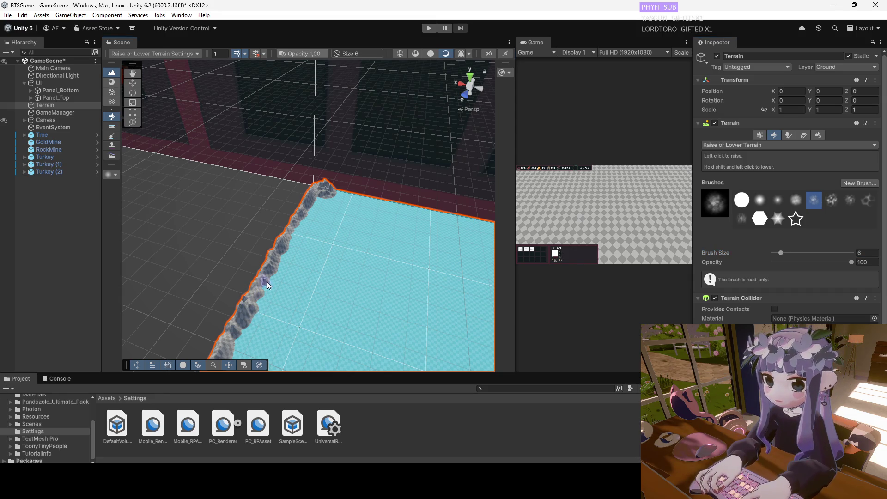
key(ctrl+z)
click(357, 197)
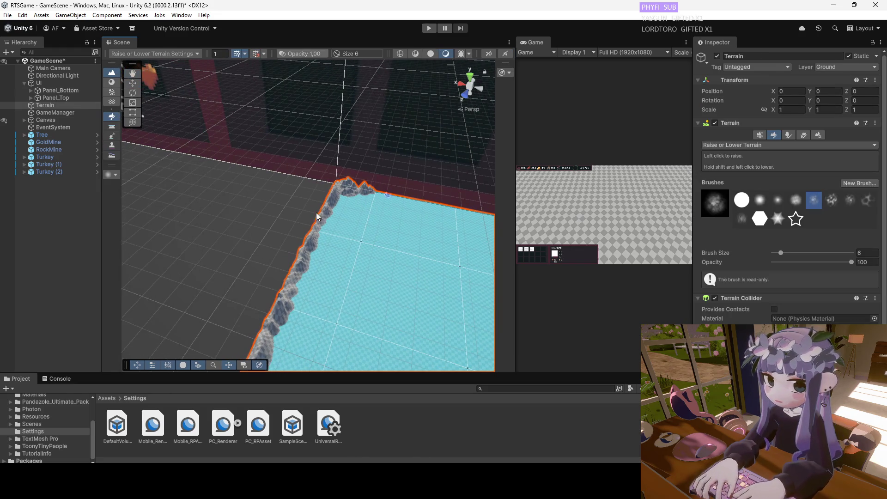
key(ctrl+z)
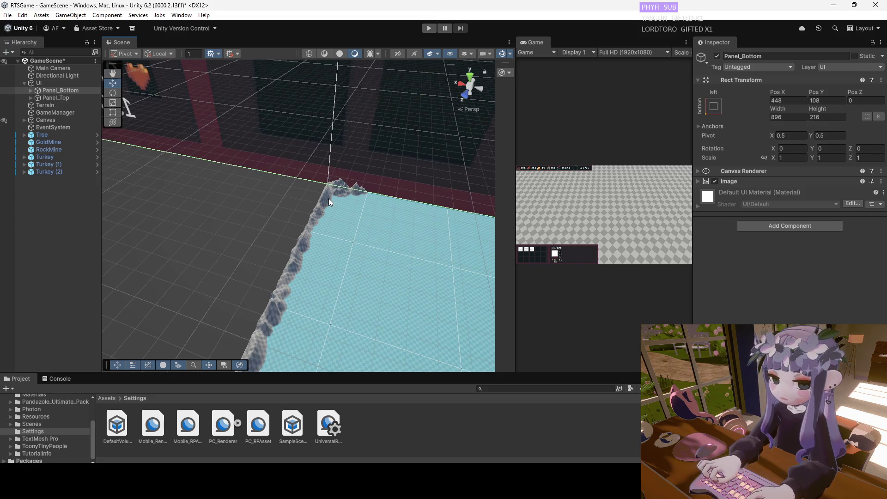
Reselect the Terrain, add corner peaks with the sixth brush at size 5, then exit sculpting.
shift+click(334, 203)
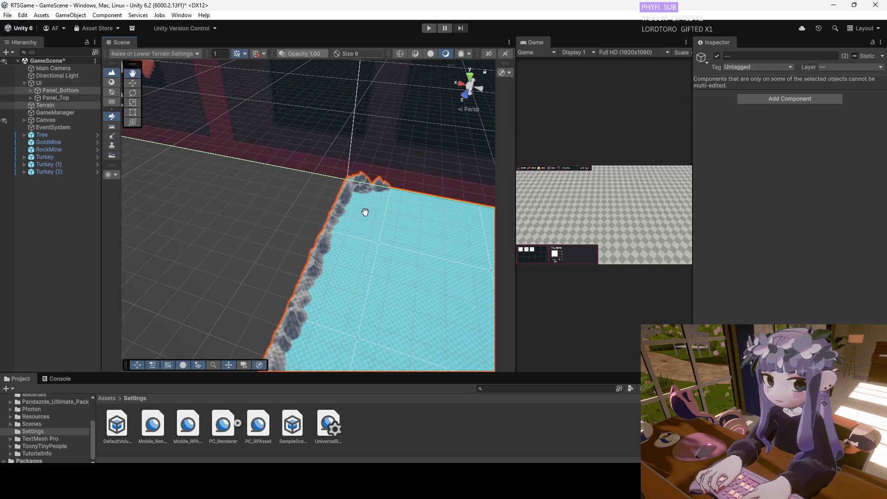
key(w)
click(50, 107)
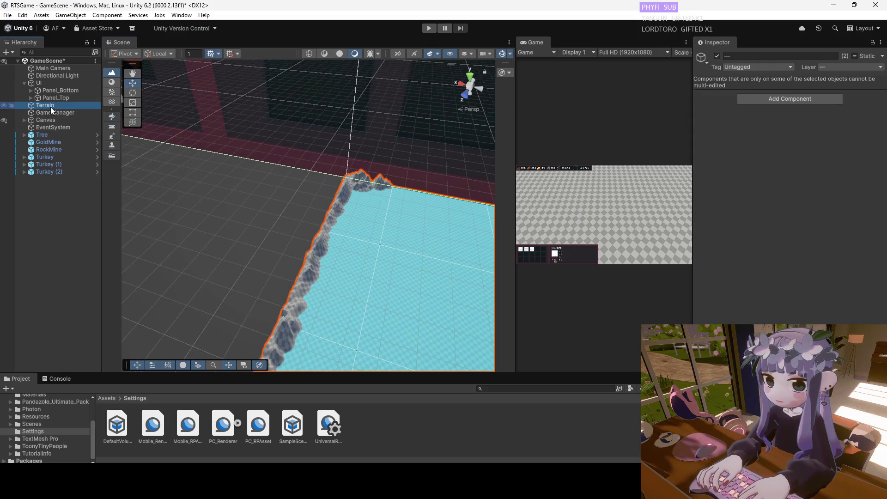
click(780, 137)
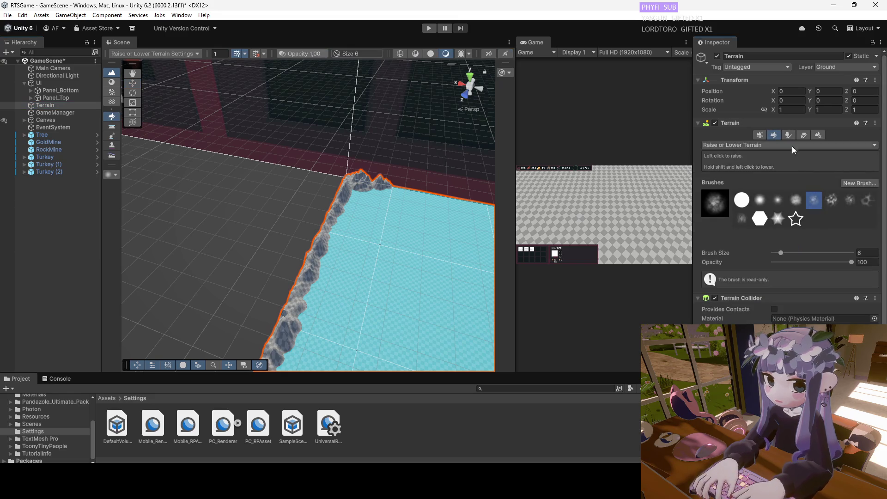
click(830, 204)
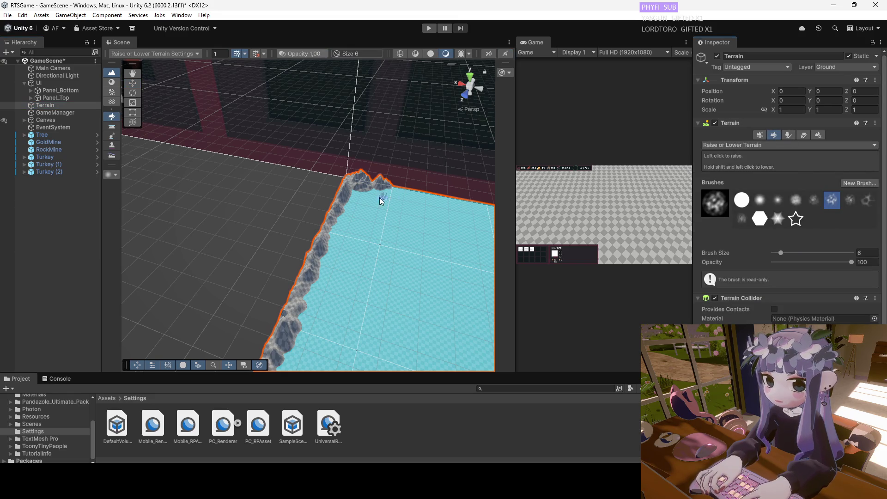
click(786, 255)
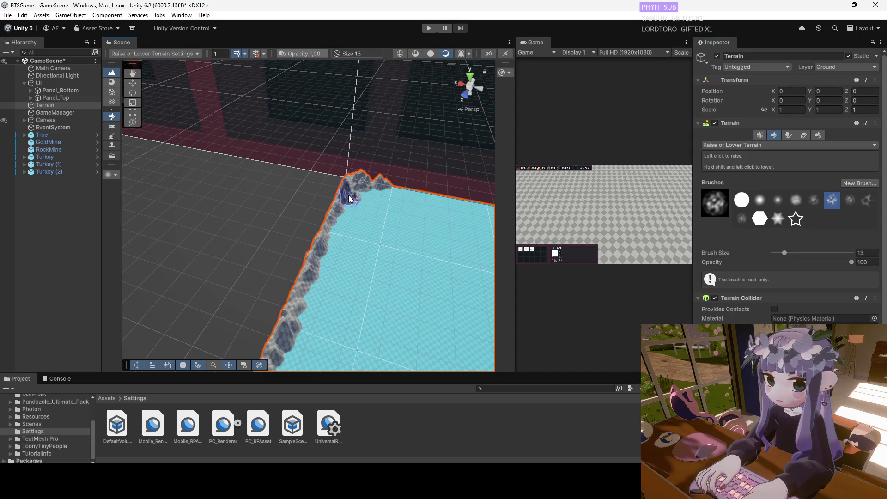
drag(715, 253, 683, 251)
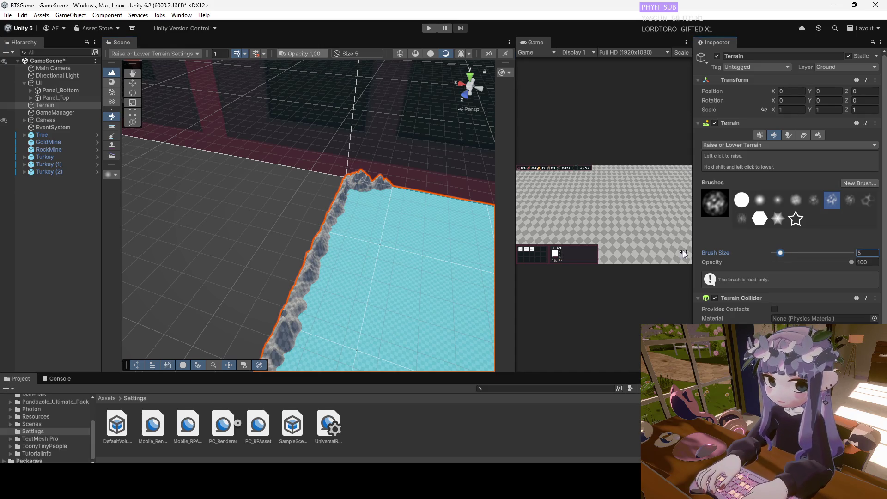
click(348, 222)
key(q)
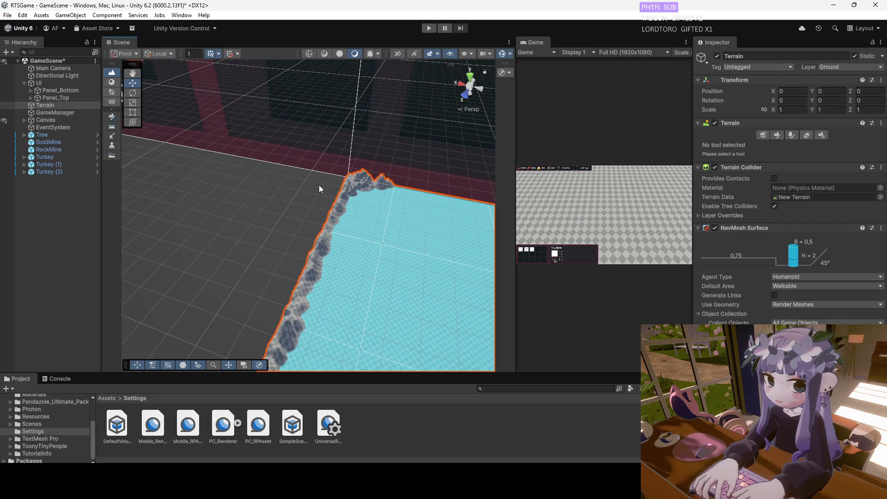
drag(341, 233, 345, 222)
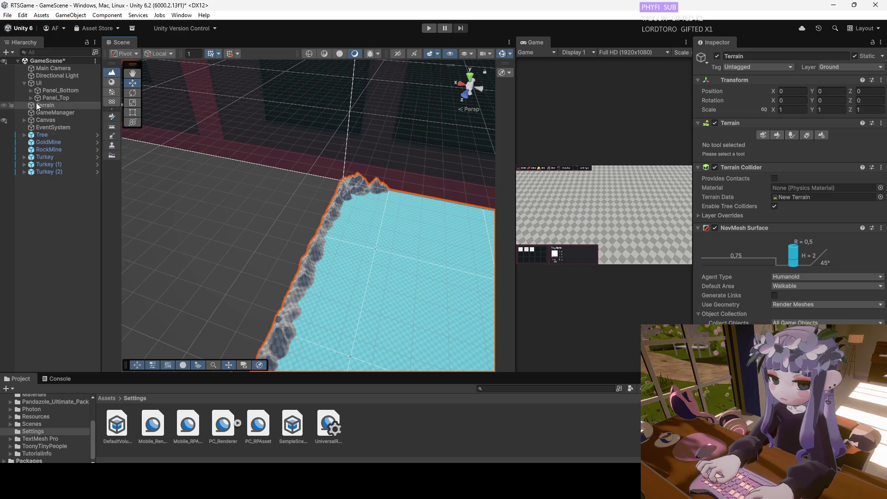
drag(444, 220, 359, 211)
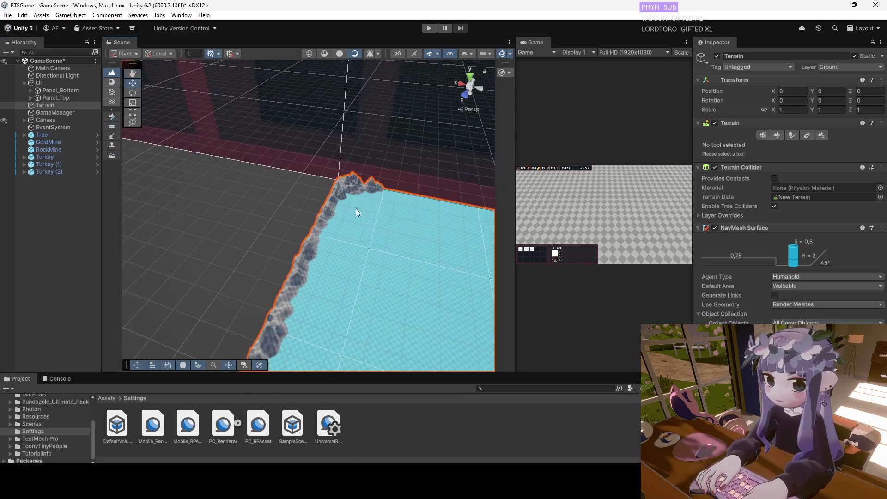
click(43, 105)
key(f)
key(w)
key(q)
scroll(295, 170, down, 10)
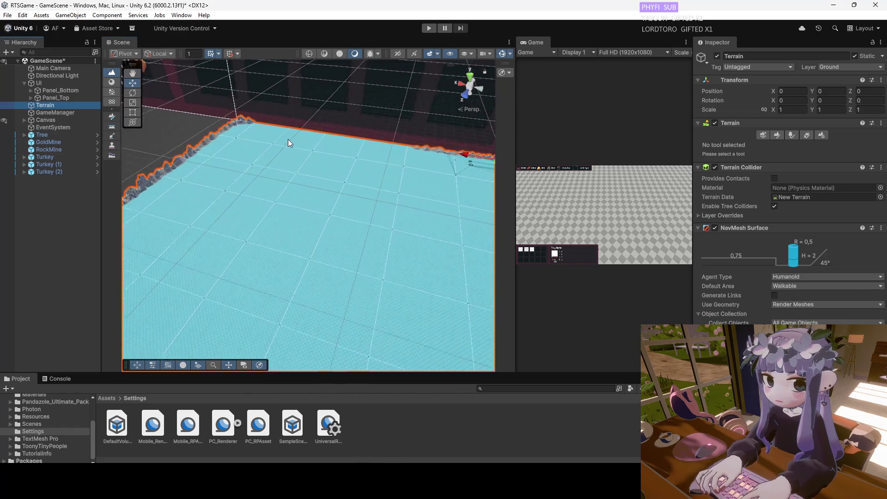
mouse_move(290, 237)
mouse_down()
mouse_move(224, 139)
mouse_move(223, 201)
mouse_move(271, 222)
mouse_move(220, 214)
mouse_move(255, 206)
mouse_move(365, 210)
mouse_move(236, 204)
mouse_move(320, 234)
mouse_move(331, 253)
mouse_move(333, 201)
mouse_move(342, 241)
mouse_move(335, 187)
mouse_move(339, 210)
mouse_move(296, 215)
mouse_up()
key(w)
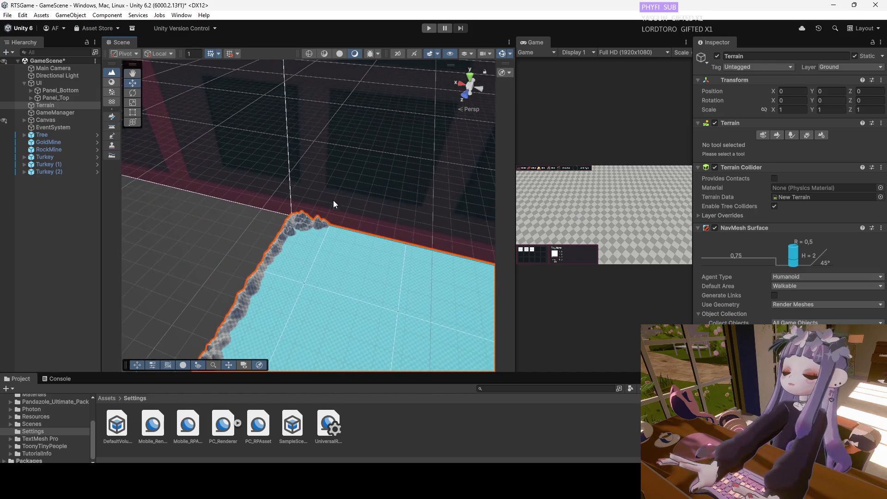
key(w)
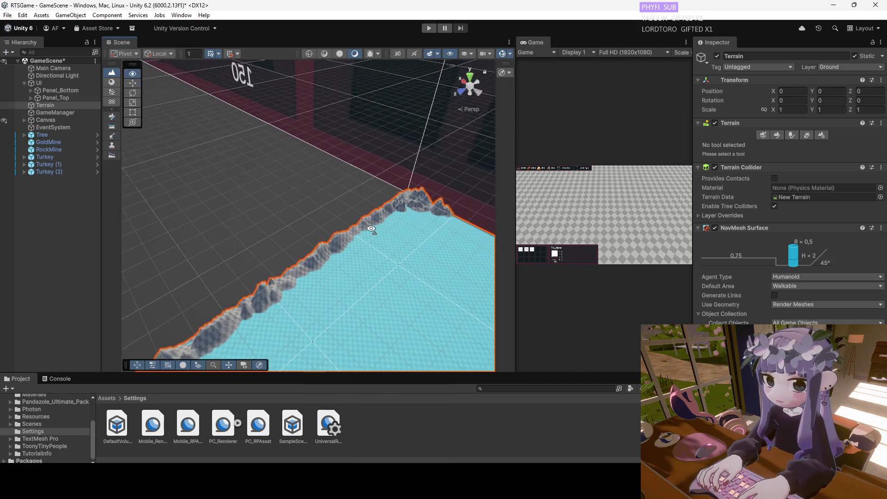
scroll(351, 265, up, 2)
drag(369, 252, 378, 256)
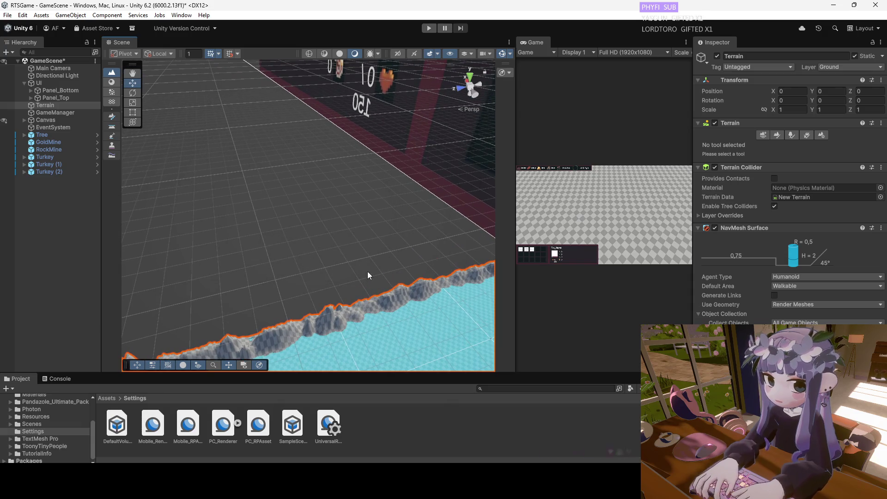
scroll(419, 251, down, 2)
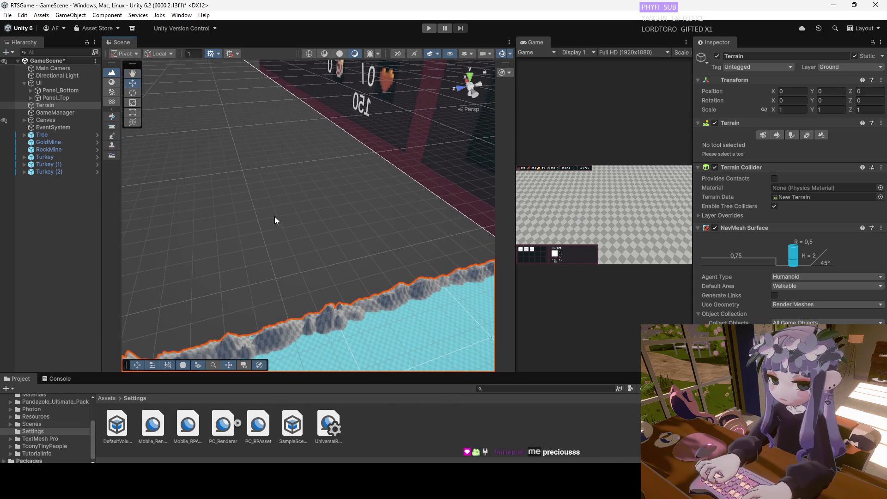
mouse_move(234, 220)
mouse_down()
mouse_move(356, 248)
mouse_move(539, 313)
mouse_move(402, 248)
mouse_move(291, 167)
mouse_up()
mouse_move(282, 206)
mouse_down()
mouse_move(271, 193)
mouse_move(314, 196)
mouse_move(307, 238)
mouse_move(305, 208)
mouse_up()
scroll(305, 209, up, 3)
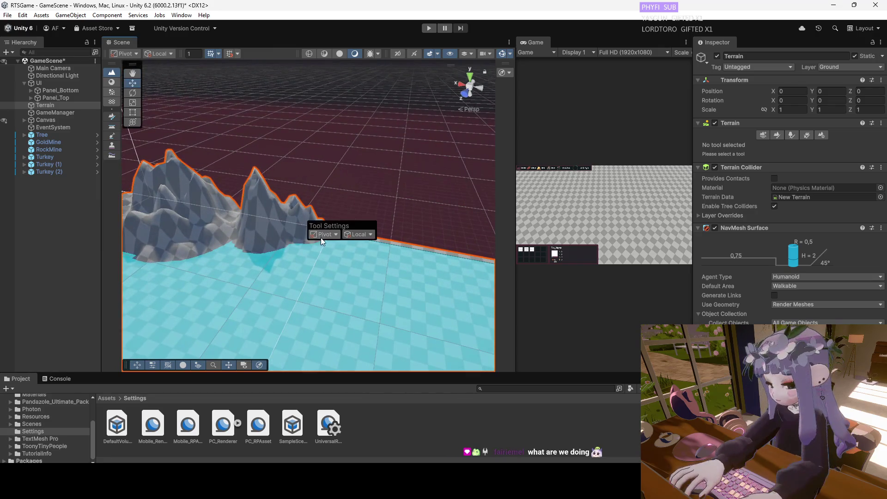
scroll(320, 237, up, 2)
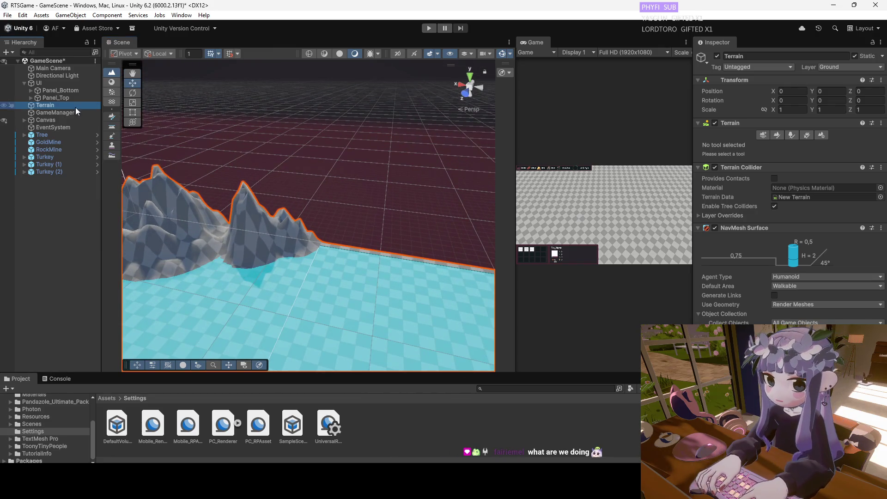
Raise jagged peaks along the edge with Raise or Lower Terrain at opacity about 48.6, size 13.
click(776, 135)
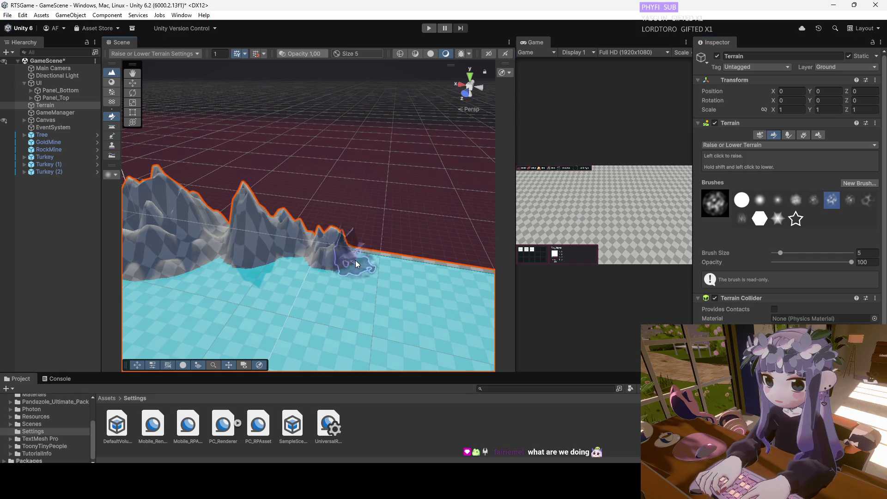
click(814, 201)
mouse_move(401, 261)
mouse_down()
mouse_move(356, 260)
mouse_move(329, 245)
mouse_move(419, 265)
mouse_move(351, 264)
mouse_move(306, 274)
mouse_move(301, 287)
mouse_move(228, 274)
mouse_up()
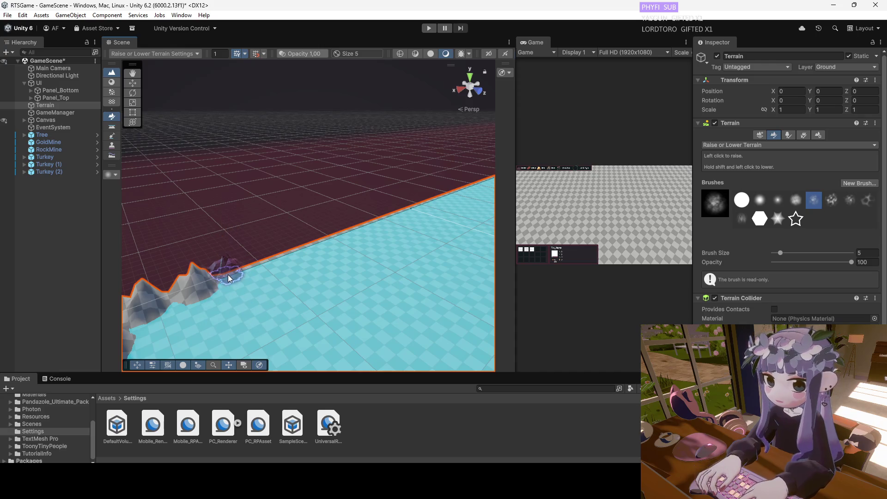
mouse_move(796, 262)
mouse_down()
mouse_move(812, 262)
mouse_move(795, 253)
mouse_up()
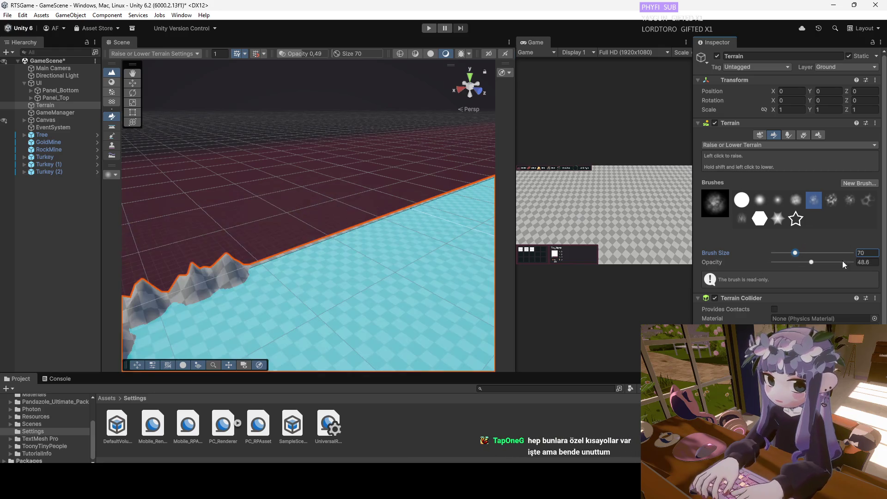
drag(789, 253, 785, 253)
drag(264, 262, 300, 246)
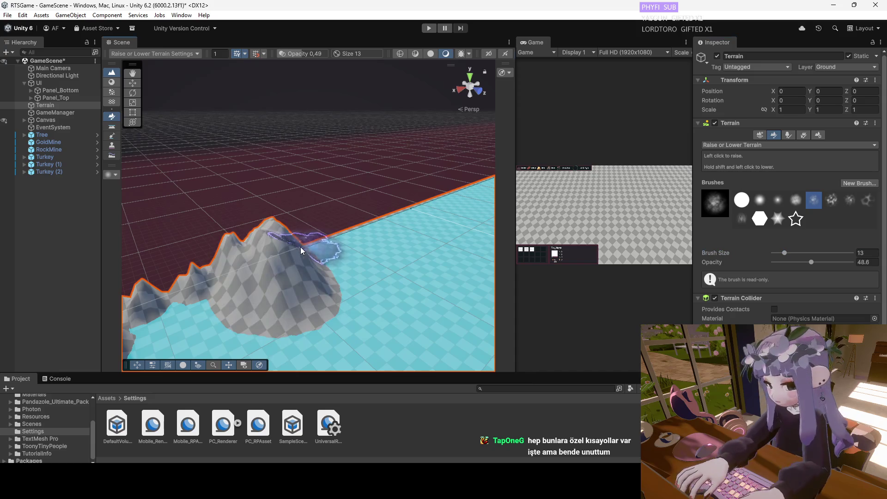
key(ctrl+z)
At brush size 6, build a tall mountain along the terrain edge and widen it into a large mound.
key(ctrl+z)
key(ctrl+y)
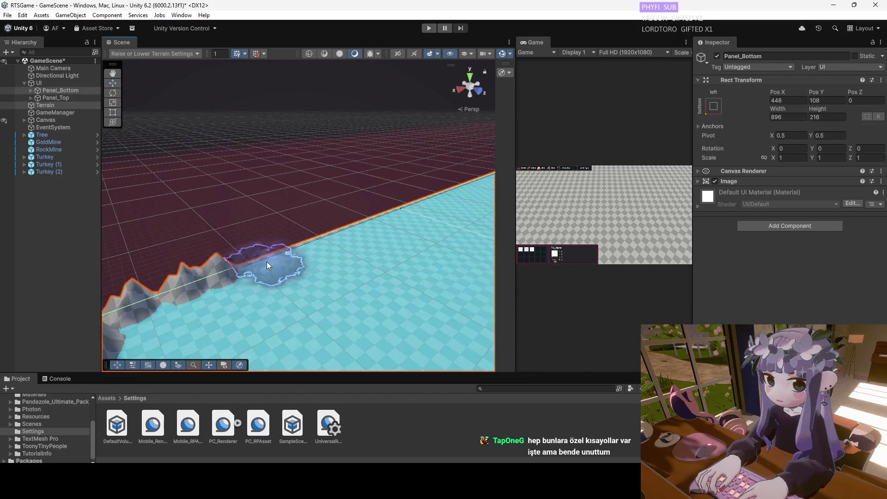
click(53, 103)
drag(785, 254, 781, 253)
drag(304, 258, 319, 248)
Switch between brush shapes to add tall peaks on the ridge, undoing a stray one.
key(ctrl+z)
mouse_move(370, 229)
mouse_down()
mouse_move(378, 226)
mouse_move(317, 242)
mouse_move(420, 207)
mouse_move(337, 249)
mouse_move(383, 218)
mouse_move(376, 176)
mouse_move(356, 204)
mouse_move(218, 298)
mouse_move(224, 294)
mouse_up()
mouse_move(354, 243)
mouse_down()
mouse_move(376, 226)
mouse_move(355, 228)
mouse_move(392, 202)
mouse_move(450, 212)
mouse_move(467, 188)
mouse_move(425, 177)
mouse_move(134, 214)
mouse_move(270, 232)
mouse_up()
mouse_move(329, 231)
mouse_down()
mouse_move(299, 217)
mouse_move(337, 219)
mouse_move(435, 259)
mouse_move(337, 240)
mouse_move(425, 254)
mouse_move(361, 273)
mouse_move(445, 278)
mouse_move(451, 296)
mouse_move(446, 267)
mouse_up()
click(829, 200)
key(ctrl+z)
key(ctrl+z)
key(ctrl+y)
key(ctrl+y)
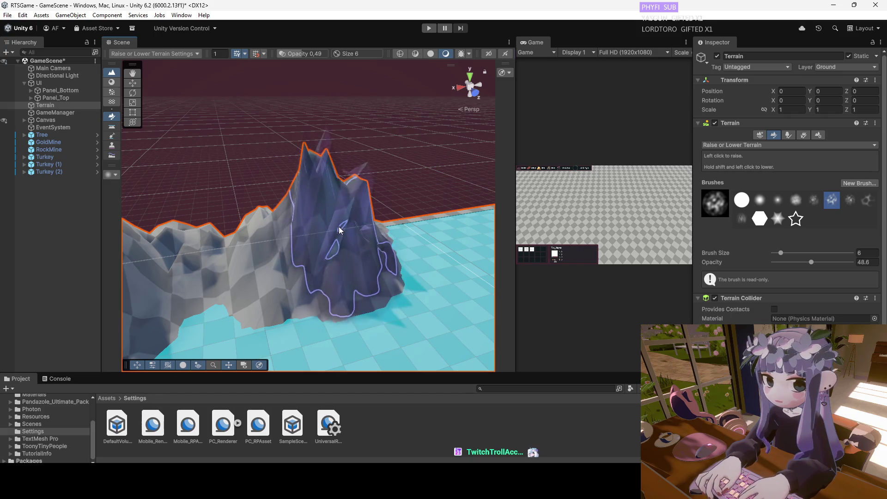
click(398, 220)
click(404, 227)
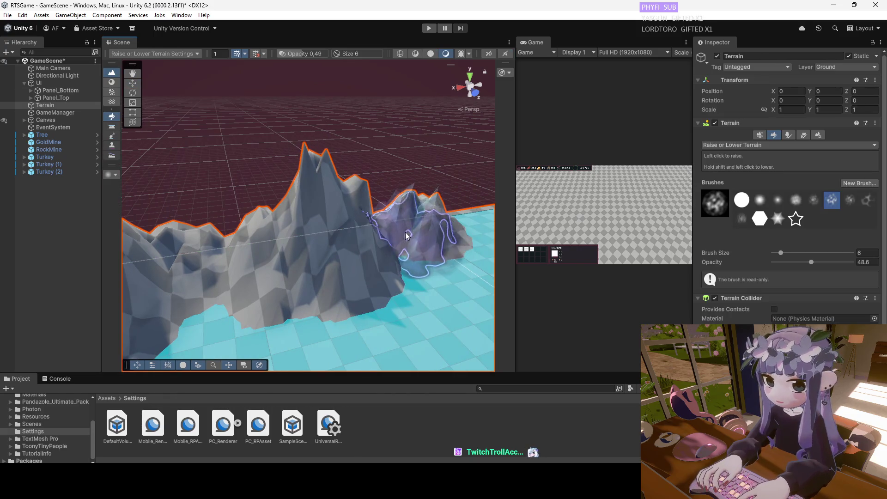
click(814, 199)
click(359, 212)
key(ctrl+z)
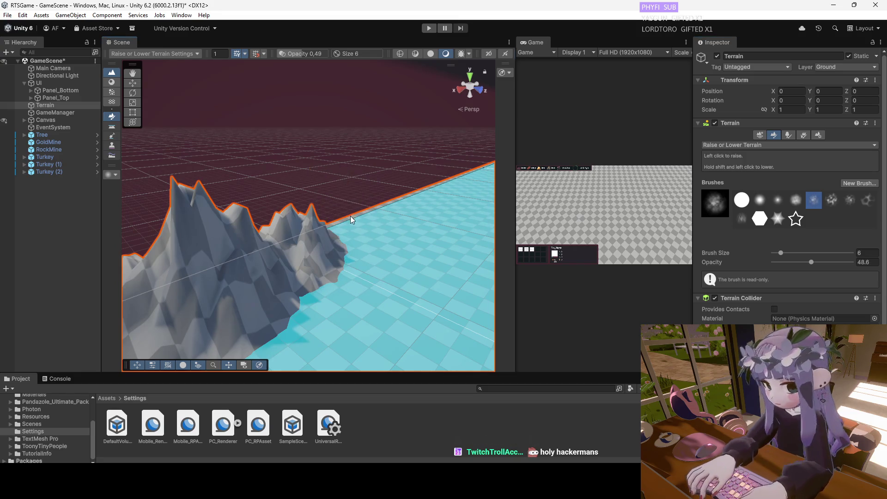
Raise rocky peaks along the terrain's far edge, building a taller peak there.
click(349, 218)
mouse_move(388, 203)
mouse_down()
mouse_move(398, 203)
mouse_move(334, 222)
mouse_move(387, 198)
mouse_up()
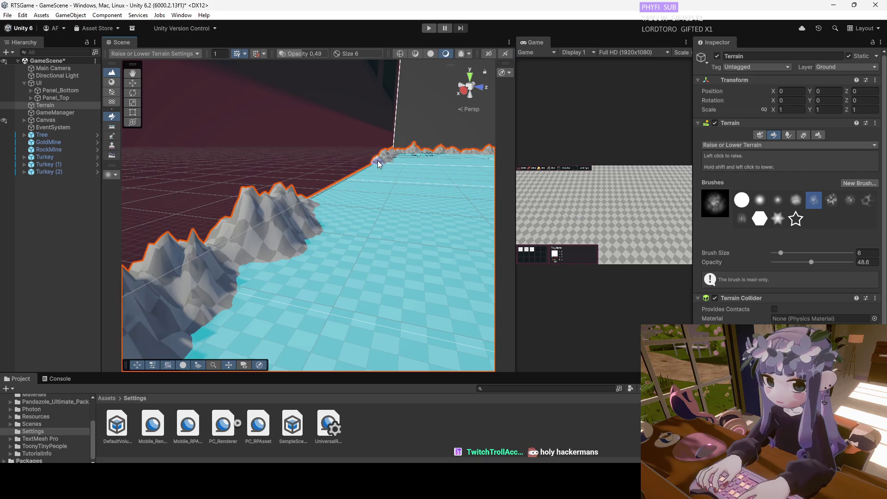
drag(380, 158, 374, 164)
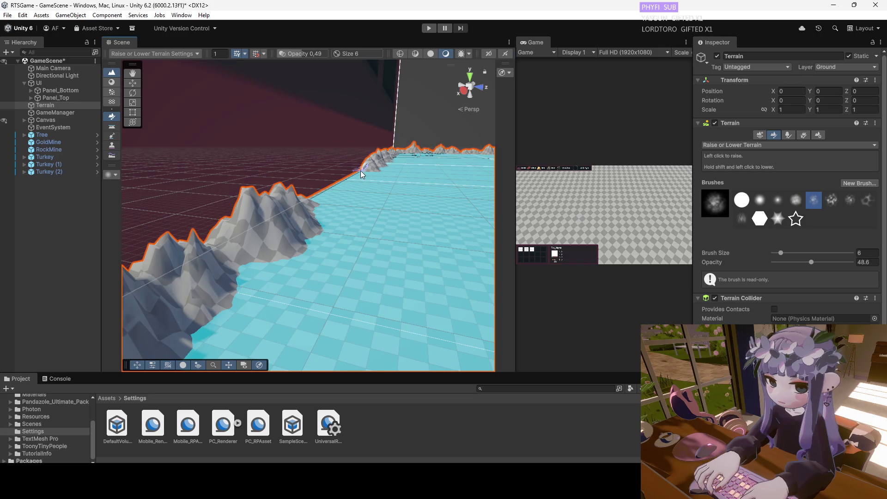
drag(367, 170, 347, 174)
click(341, 183)
click(345, 185)
Switch brush shape and add small spikes and detail along the ridge at brush size 3.
mouse_move(346, 206)
mouse_down()
mouse_move(244, 207)
mouse_move(287, 184)
mouse_move(205, 197)
mouse_up()
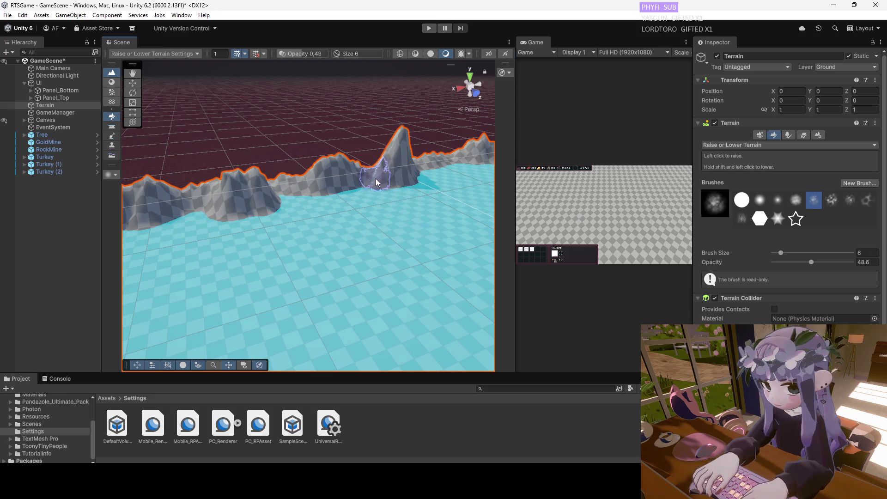
click(831, 204)
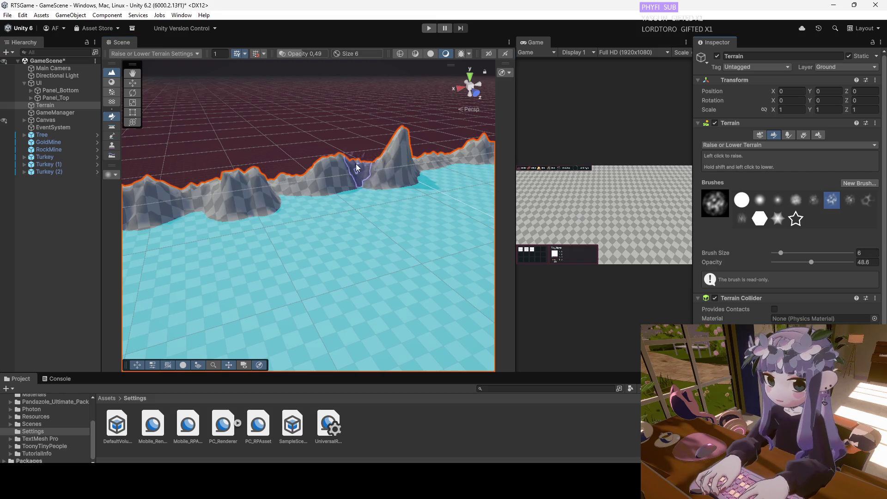
click(779, 253)
mouse_move(303, 183)
mouse_down()
mouse_move(275, 184)
mouse_move(337, 193)
mouse_move(424, 178)
mouse_move(446, 162)
mouse_move(429, 162)
mouse_move(426, 174)
mouse_move(439, 174)
mouse_move(328, 228)
mouse_move(248, 198)
mouse_move(362, 251)
mouse_move(376, 198)
mouse_up()
scroll(308, 220, down, 2)
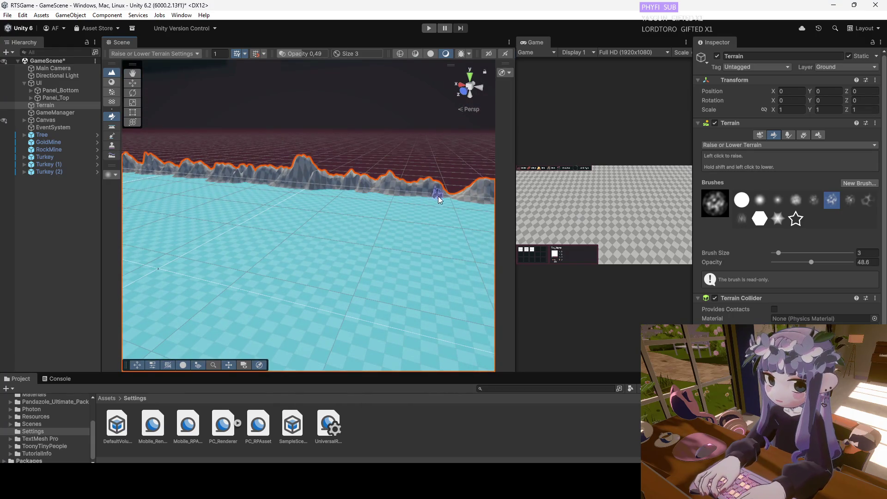
mouse_move(451, 192)
alt+mouse_down()
mouse_move(290, 200)
mouse_move(293, 231)
mouse_move(353, 238)
mouse_move(293, 182)
mouse_move(394, 239)
mouse_move(301, 252)
mouse_move(311, 250)
mouse_move(231, 245)
mouse_move(273, 202)
mouse_move(338, 254)
mouse_move(307, 217)
mouse_move(368, 245)
mouse_move(206, 252)
alt+mouse_up()
key(q)
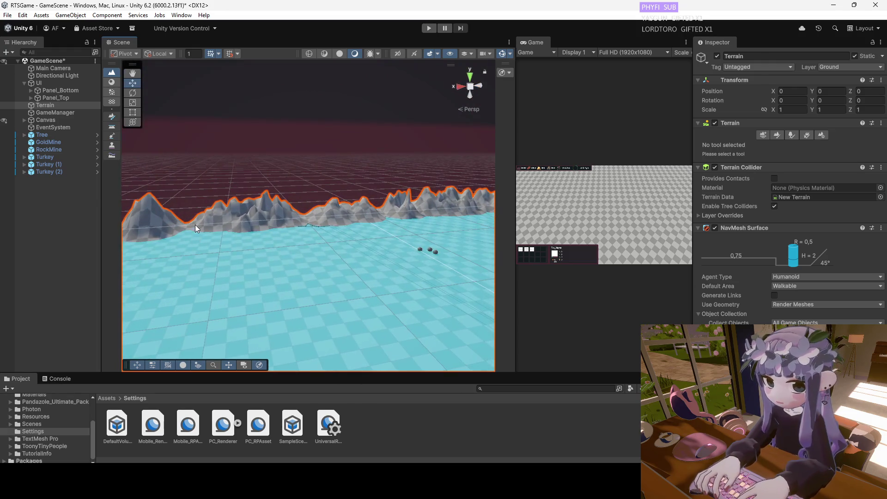
Raise a tall spike on the ridge, adjusting the brush size through 8, 2 and 6.
click(194, 229)
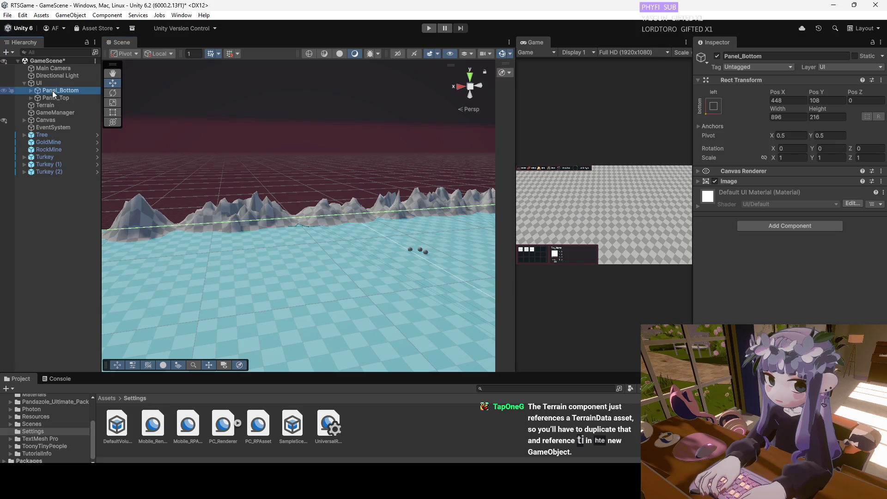
click(45, 105)
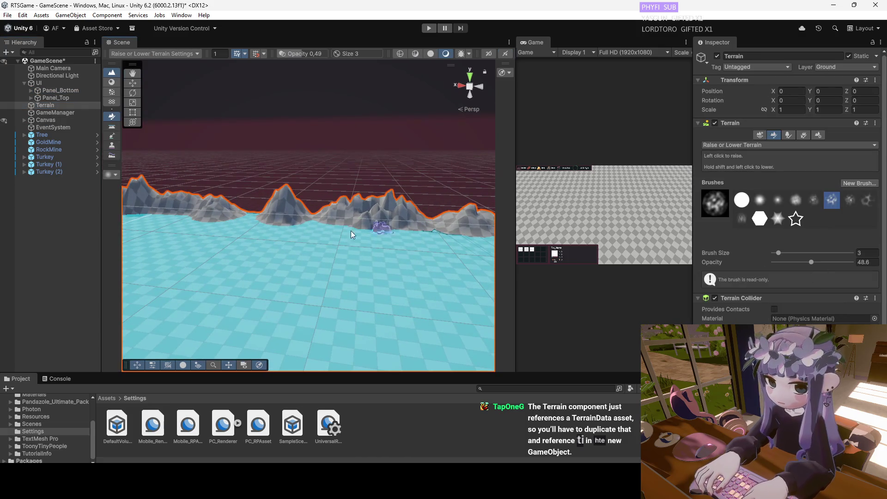
click(249, 212)
click(245, 213)
drag(251, 216, 252, 217)
click(783, 253)
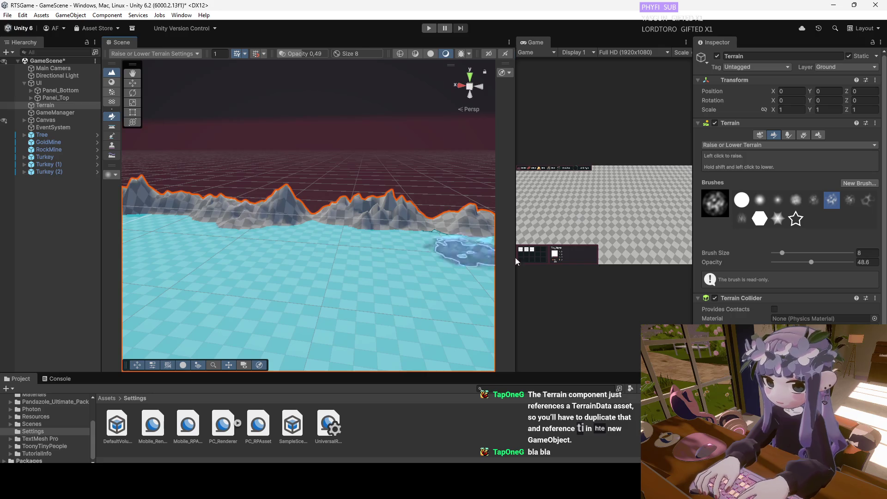
text(2)
click(313, 221)
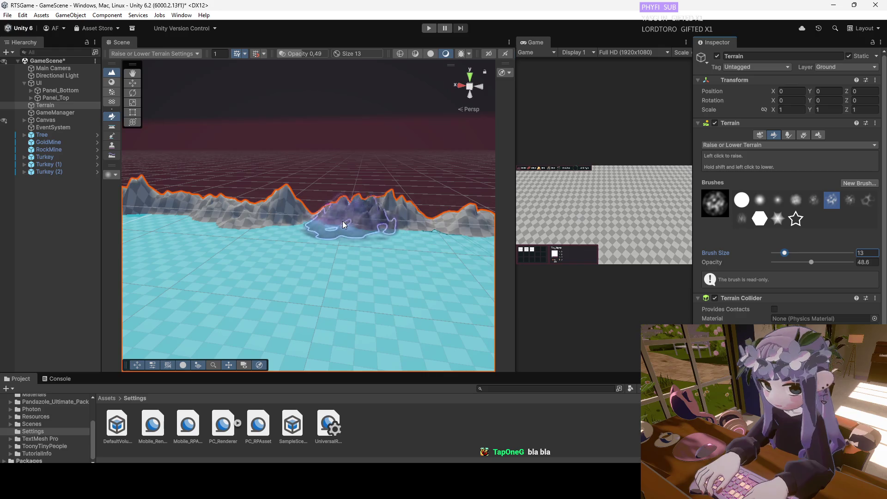
click(781, 253)
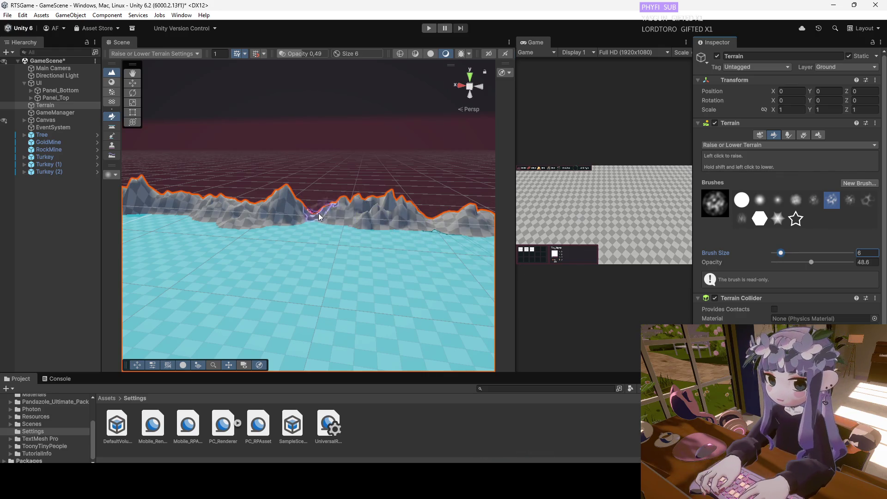
Orbit to another side of the terrain and switch it to Create Neighbor Terrains mode.
mouse_move(332, 222)
mouse_down()
mouse_move(418, 253)
mouse_move(373, 170)
mouse_move(372, 202)
mouse_up()
click(373, 170)
click(394, 185)
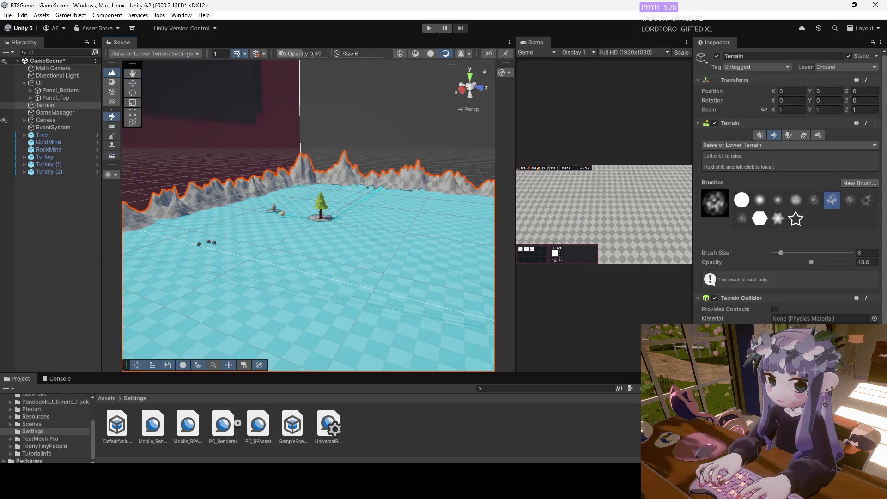
click(759, 135)
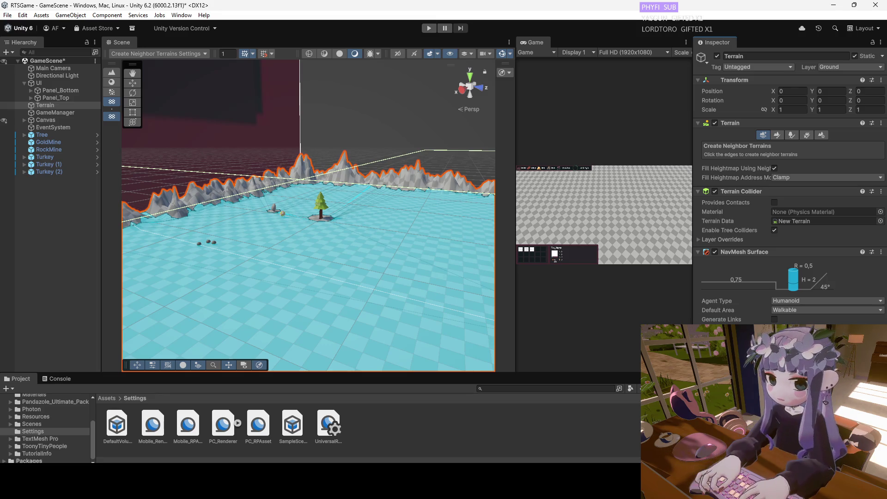
Orbit to a flatter angle, choose Paint Details on the Terrain, and switch to Chrome.
key(w)
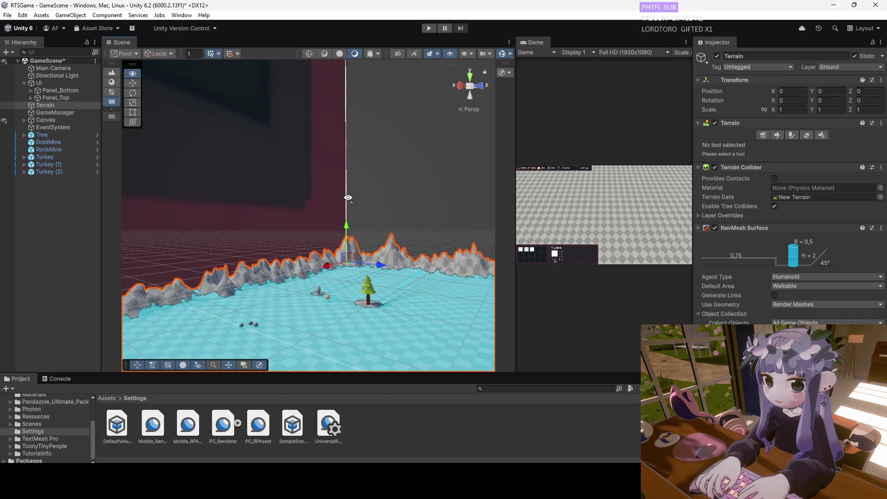
mouse_move(357, 231)
mouse_down()
mouse_move(184, 224)
mouse_move(37, 252)
mouse_move(206, 244)
mouse_move(306, 264)
mouse_move(192, 250)
mouse_move(307, 240)
mouse_move(278, 243)
mouse_move(176, 199)
mouse_up()
click(58, 106)
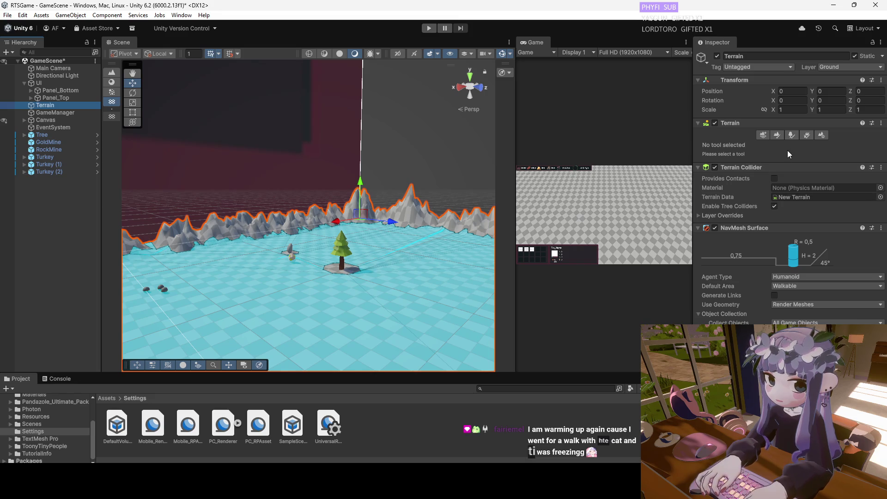
click(806, 135)
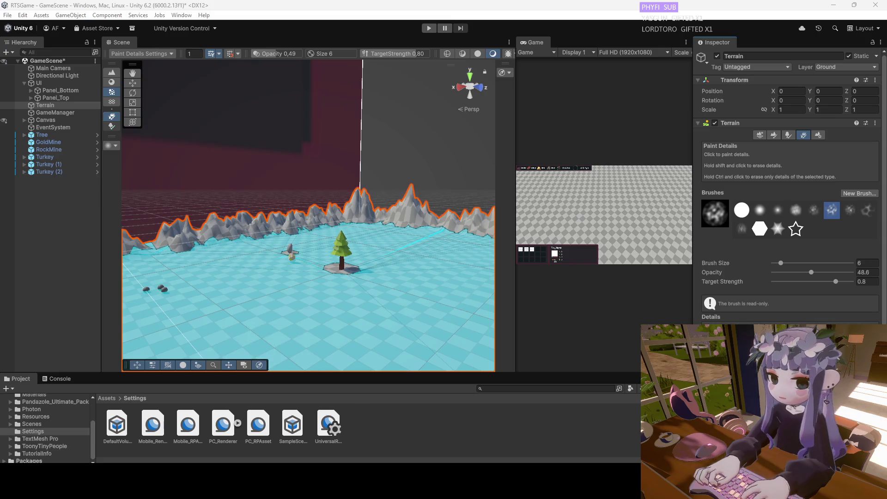
key(alt+Tab)
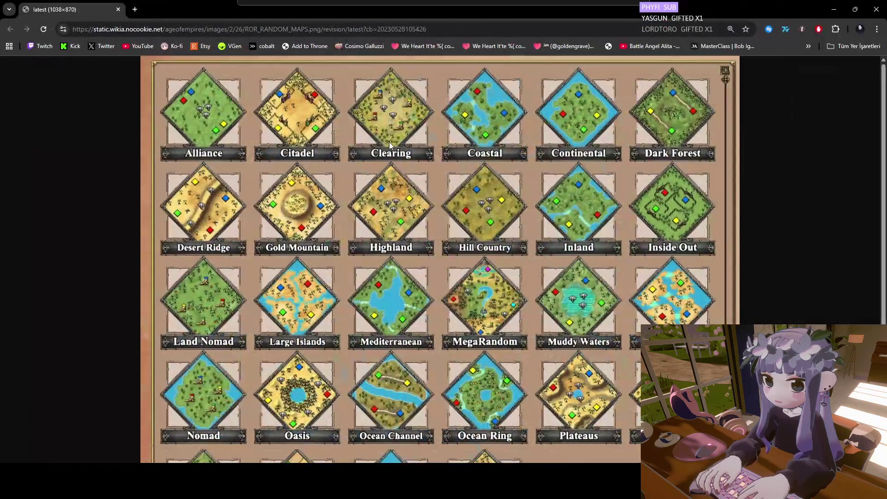
Browse the Age of Empires map thumbnails at 150% zoom, then minimize Chrome.
scroll(705, 140, up, 3)
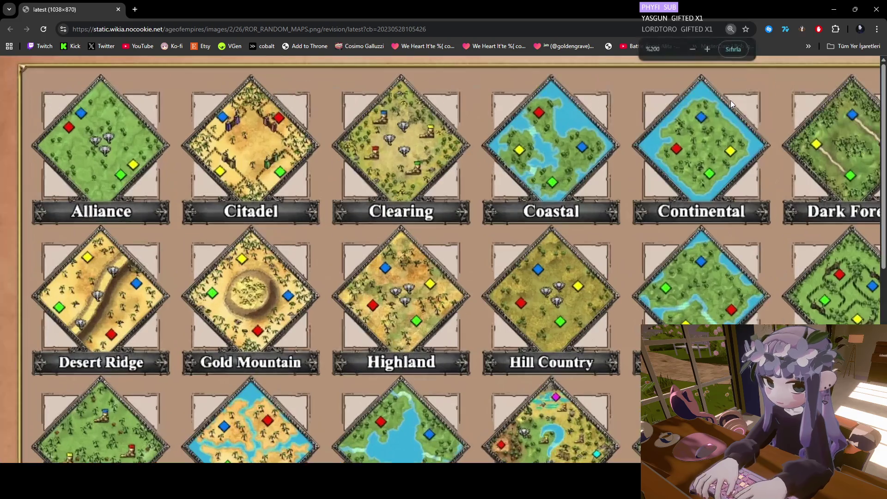
scroll(794, 143, down, 2)
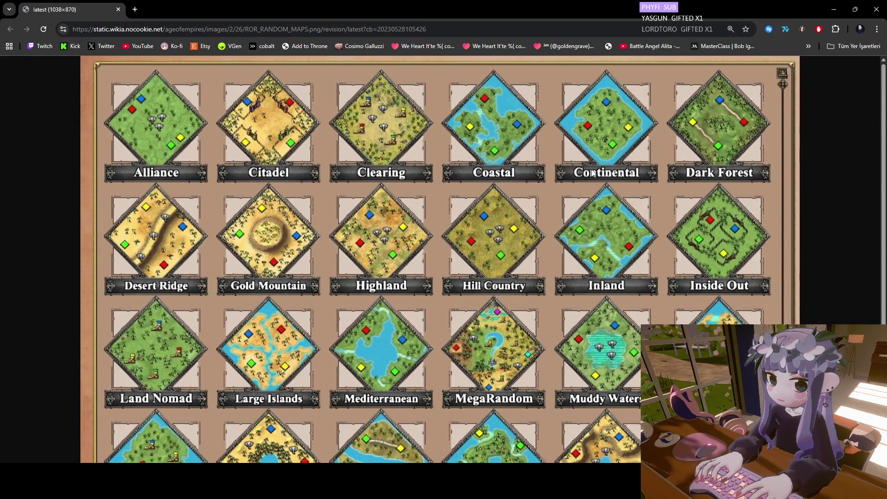
scroll(586, 178, down, 3)
scroll(428, 176, up, 3)
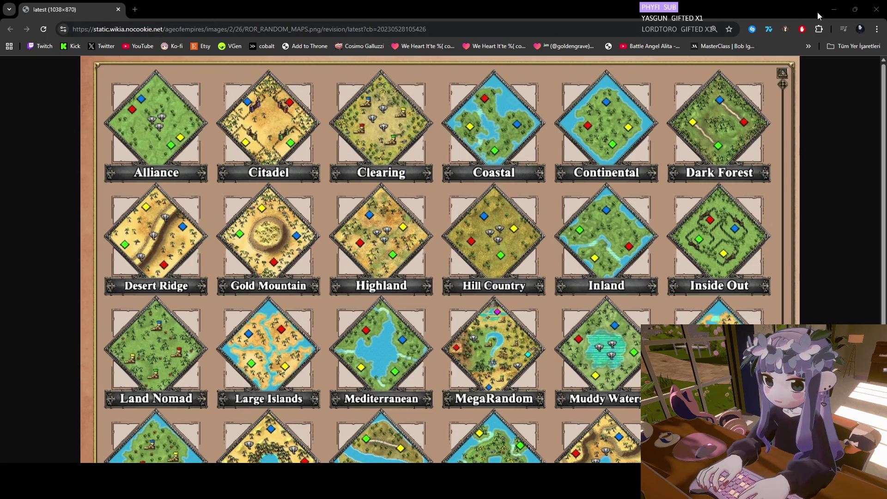
click(834, 9)
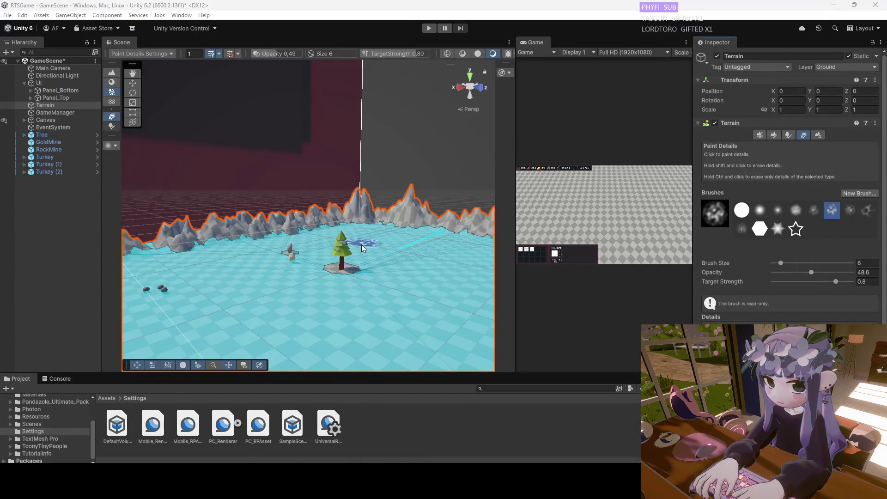
Switch the terrain to Paint Trees and orient the maximized Scene view toward the mountains.
scroll(362, 249, down, 5)
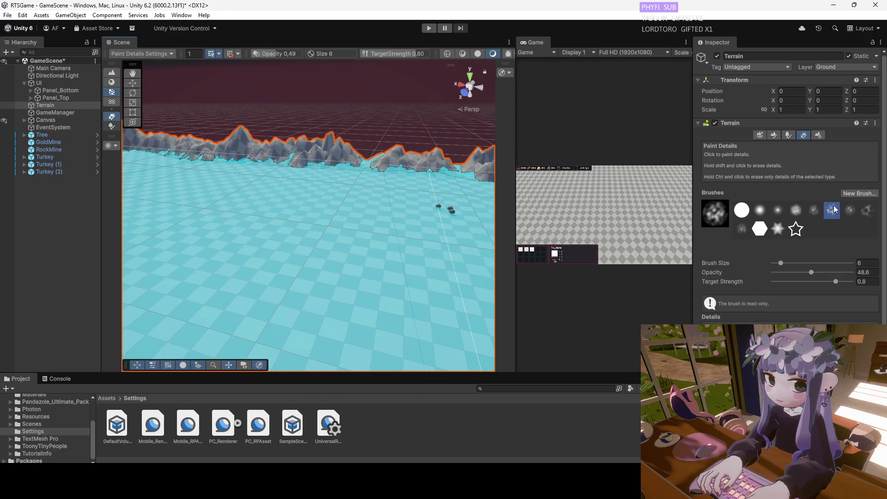
click(788, 136)
mouse_move(268, 258)
mouse_down()
mouse_move(364, 239)
mouse_move(339, 232)
mouse_move(384, 205)
mouse_up()
key(shift+space)
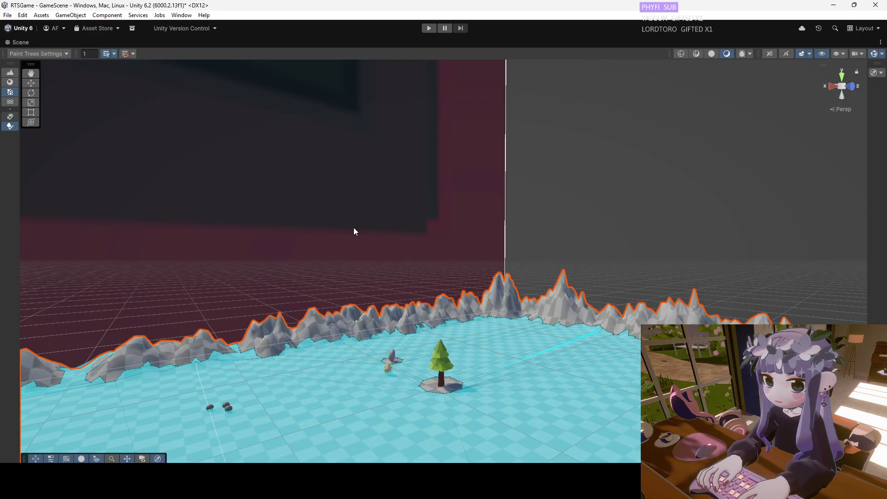
key(shift+space)
mouse_move(354, 229)
mouse_down()
mouse_move(357, 254)
mouse_move(359, 247)
mouse_move(375, 277)
mouse_up()
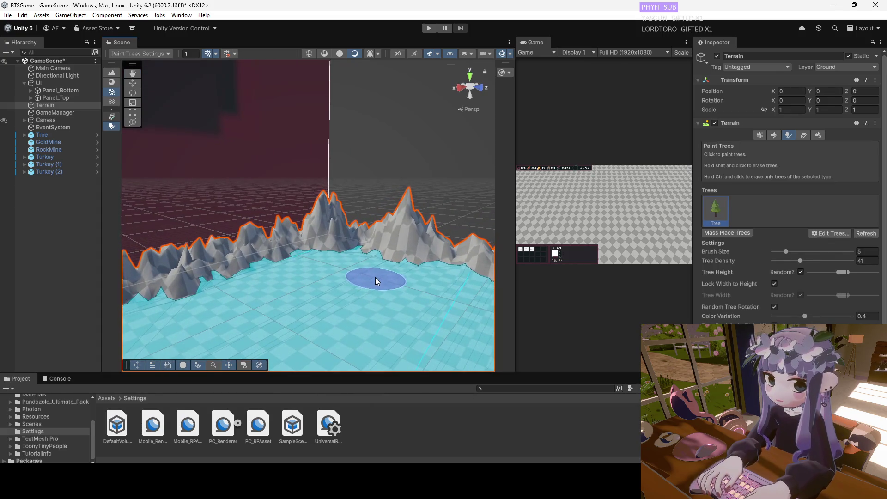
key(shift+space)
scroll(389, 290, up, 3)
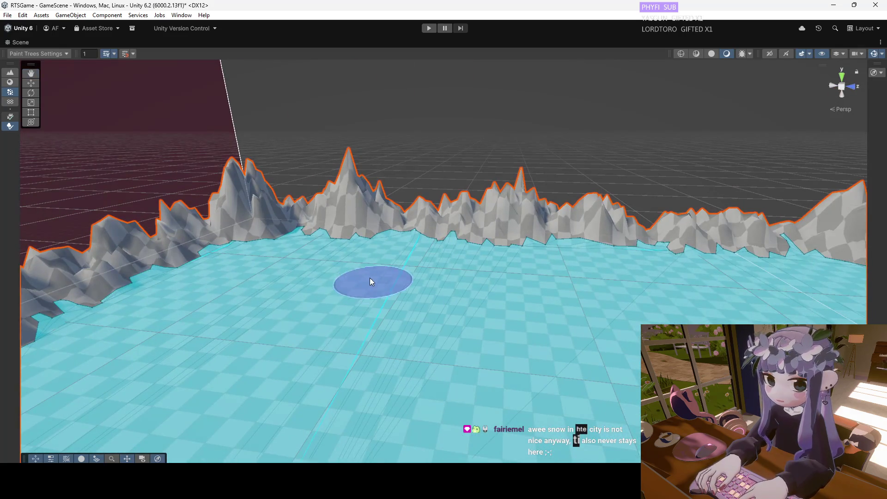
Paint pine trees along the foot of the mountains at brush size 5, density 41.
click(328, 259)
click(297, 253)
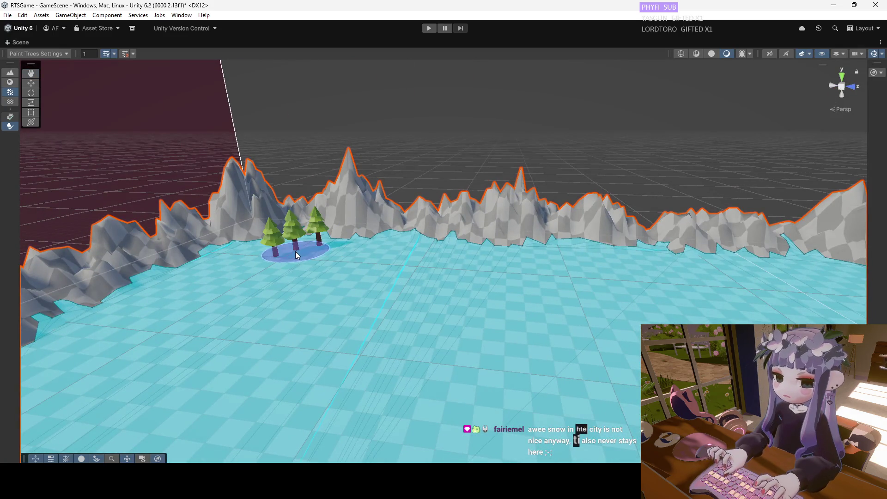
click(236, 259)
click(250, 279)
mouse_move(237, 284)
mouse_down()
mouse_move(410, 126)
mouse_move(424, 230)
mouse_move(473, 230)
mouse_move(212, 310)
mouse_move(198, 291)
mouse_move(357, 254)
mouse_move(402, 293)
mouse_move(424, 79)
mouse_move(446, 70)
mouse_move(283, 300)
mouse_up()
click(368, 256)
Paint pine clusters and a band of pines along the right mountain edge.
drag(265, 324, 358, 327)
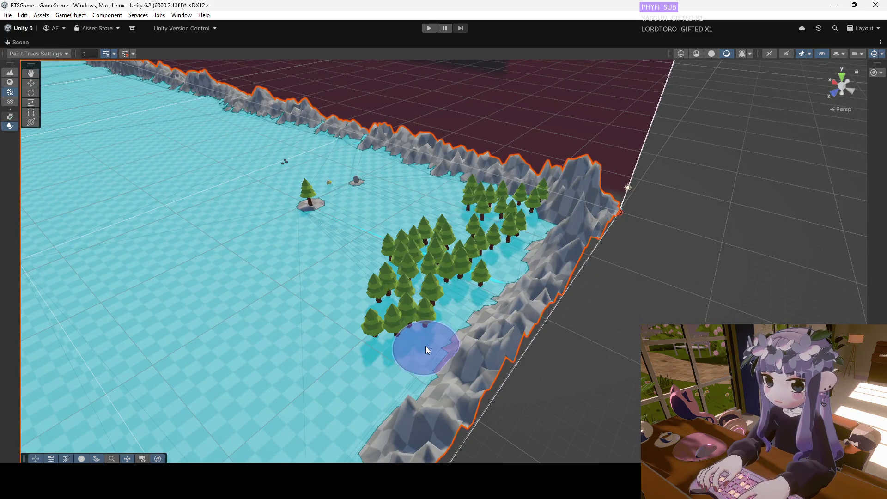
mouse_move(456, 315)
mouse_down()
mouse_move(442, 338)
mouse_move(445, 325)
mouse_up()
click(401, 359)
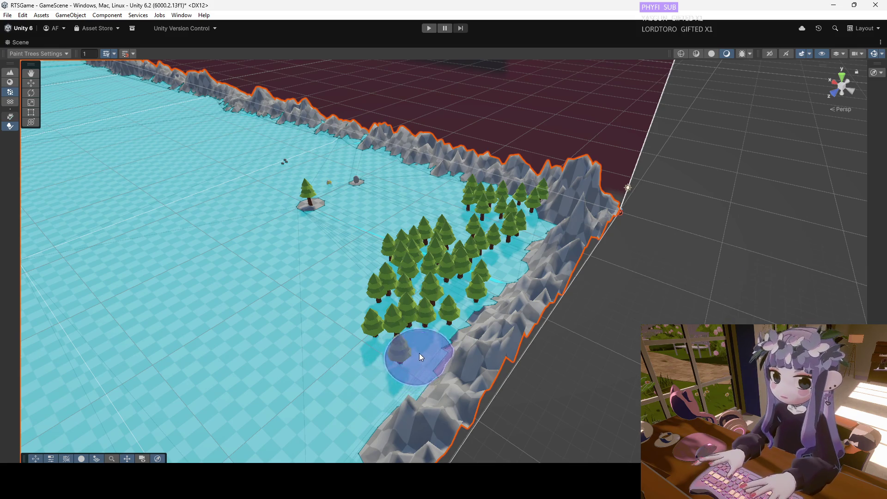
mouse_move(399, 364)
mouse_down()
mouse_move(348, 386)
mouse_move(331, 333)
mouse_move(389, 334)
mouse_up()
scroll(416, 323, down, 2)
mouse_move(440, 319)
mouse_down()
mouse_move(504, 287)
mouse_move(418, 286)
mouse_up()
Undo all the trial pines, including the band painted along the left mountain edge.
key(ctrl+z)
mouse_move(503, 309)
mouse_down()
mouse_move(103, 306)
mouse_move(476, 271)
mouse_move(222, 257)
mouse_move(387, 269)
mouse_up()
key(ctrl+z)
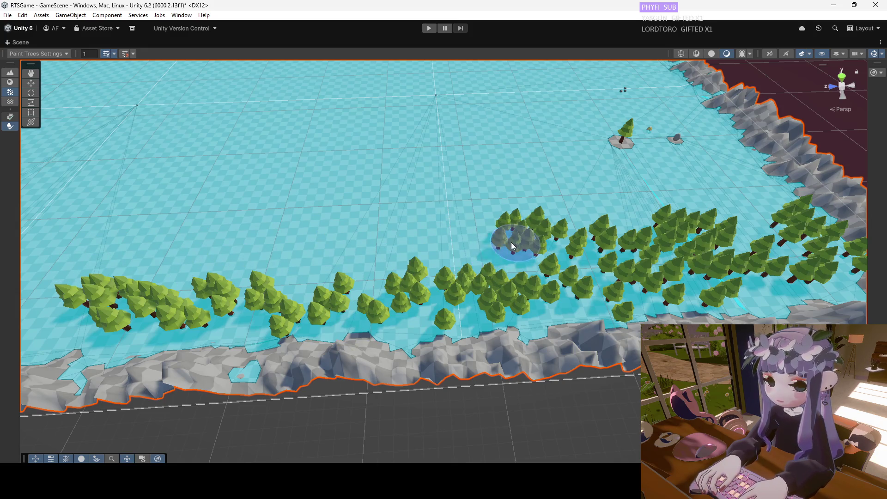
key(ctrl+z)
drag(473, 248, 148, 268)
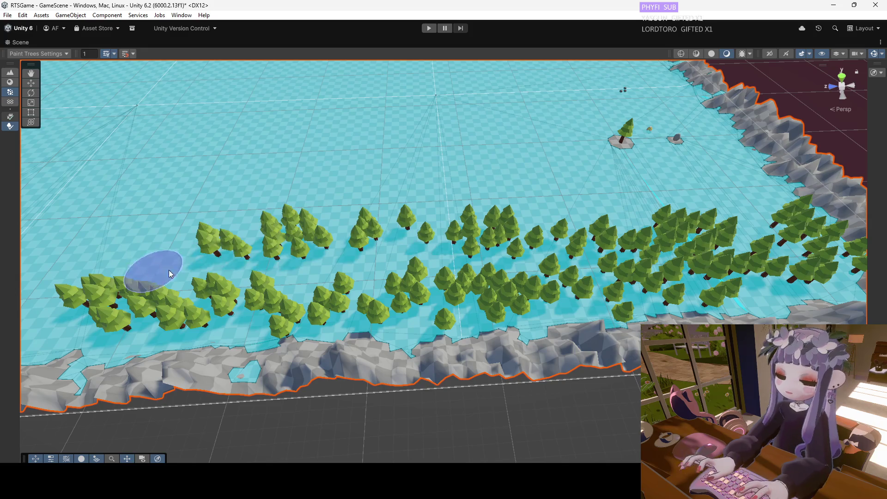
key(ctrl+z)
scroll(475, 375, down, 5)
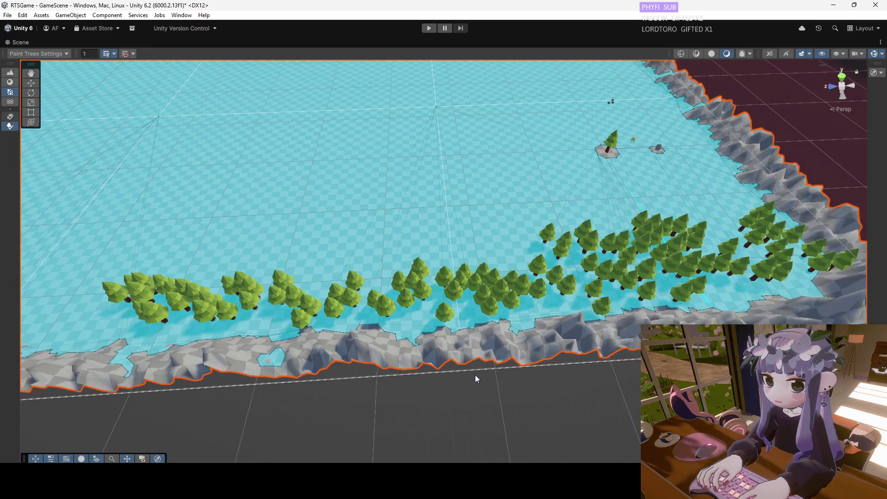
key(ctrl+z)
key(ctrl+z)
key(ctrl+y)
key(ctrl+y)
scroll(464, 366, up, 4)
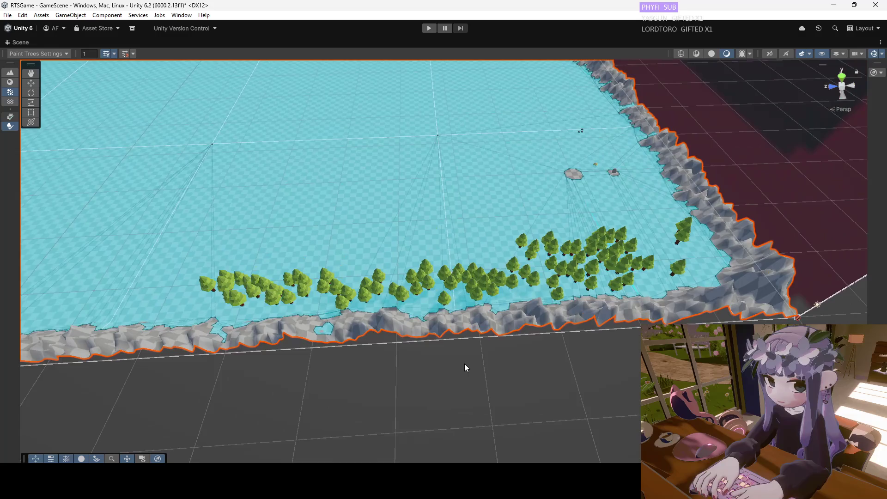
key(ctrl+z)
key(ctrl+z)
key(ctrl+z)
key(ctrl+z)
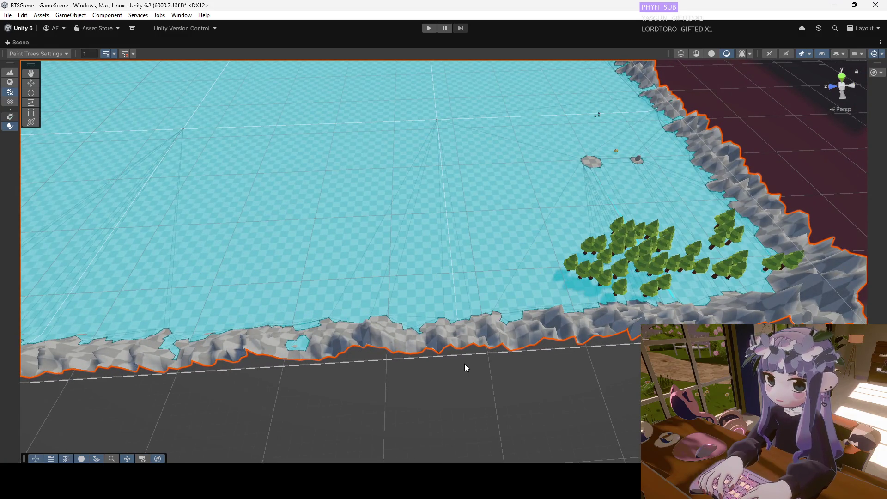
key(ctrl+z)
key(ctrl+z)
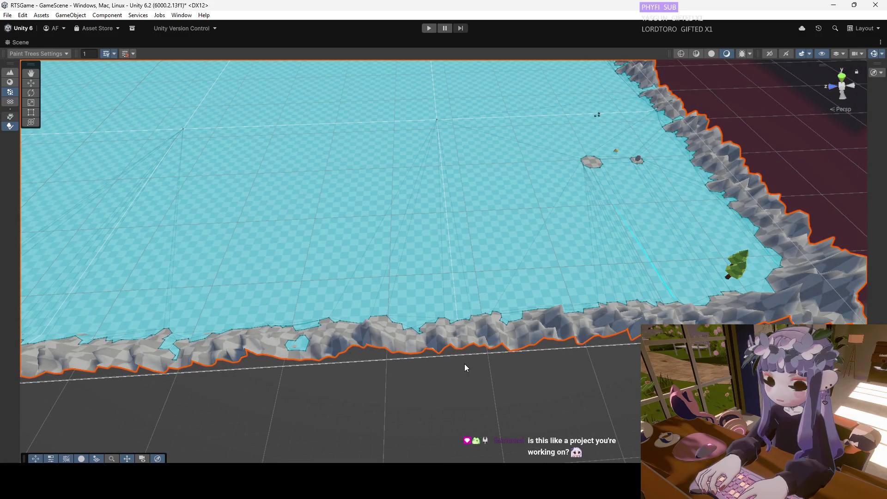
Return the maximized Scene view to the normal editor layout.
mouse_move(536, 489)
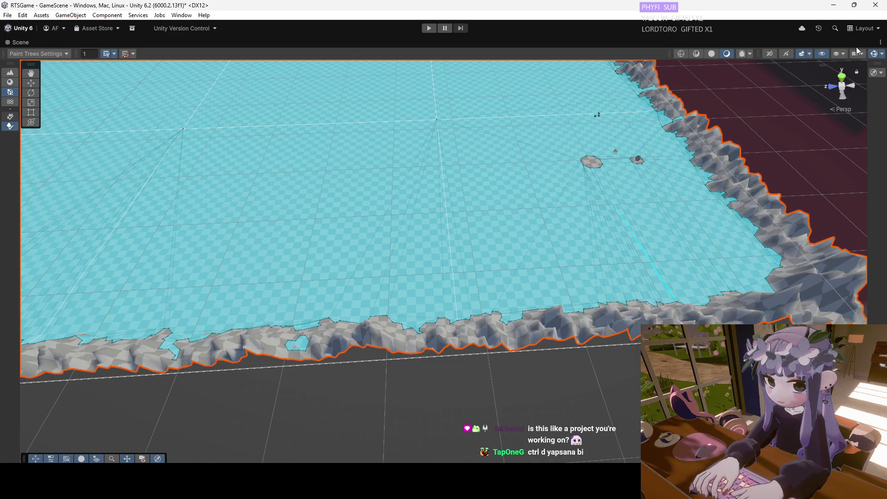
click(881, 42)
click(835, 63)
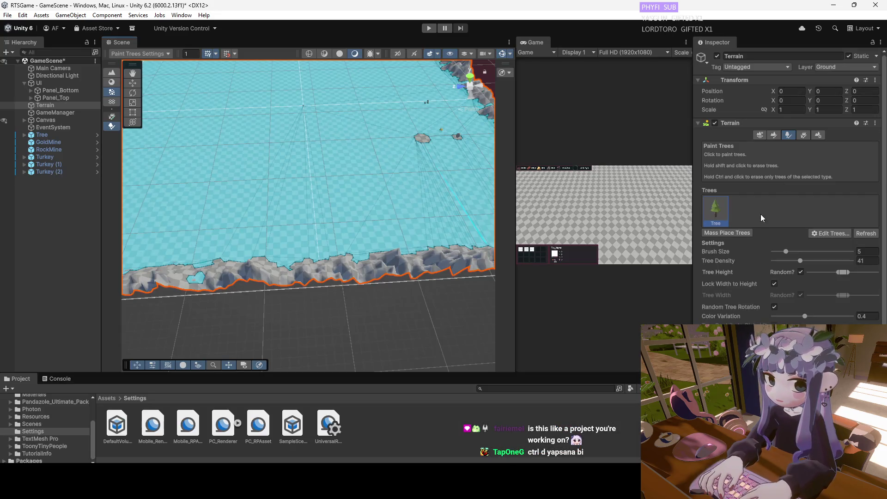
Enlarge the tree brush to 9 and paint trial clusters along the lower mountain edge.
mouse_move(789, 250)
mouse_down()
mouse_move(799, 260)
mouse_move(787, 260)
mouse_move(793, 251)
mouse_up()
drag(453, 222, 437, 219)
scroll(426, 220, down, 3)
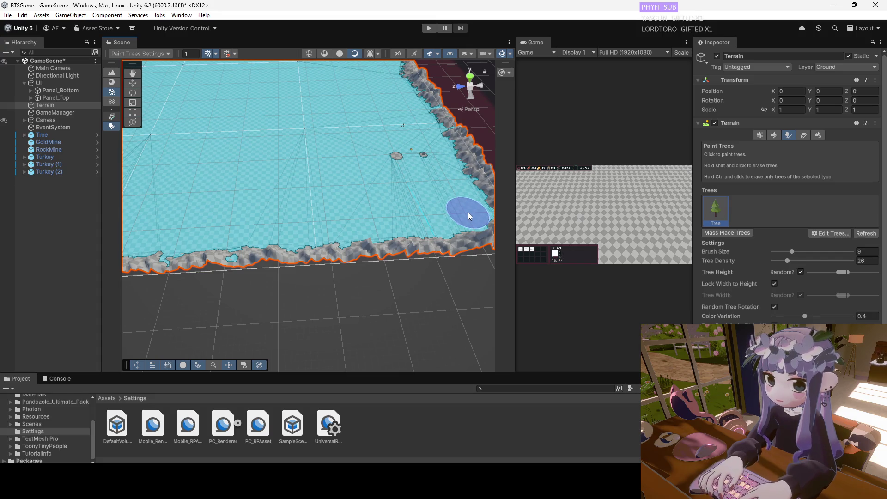
click(446, 221)
mouse_move(405, 225)
mouse_down()
mouse_move(233, 233)
mouse_move(469, 208)
mouse_move(179, 239)
mouse_up()
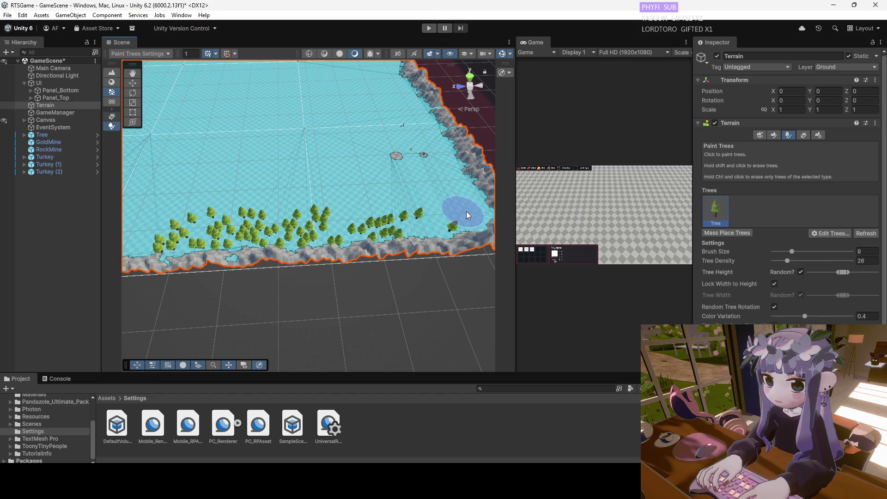
Raise tree density to 27, paint denser trees by the mountains, then undo those rows.
drag(787, 261, 797, 261)
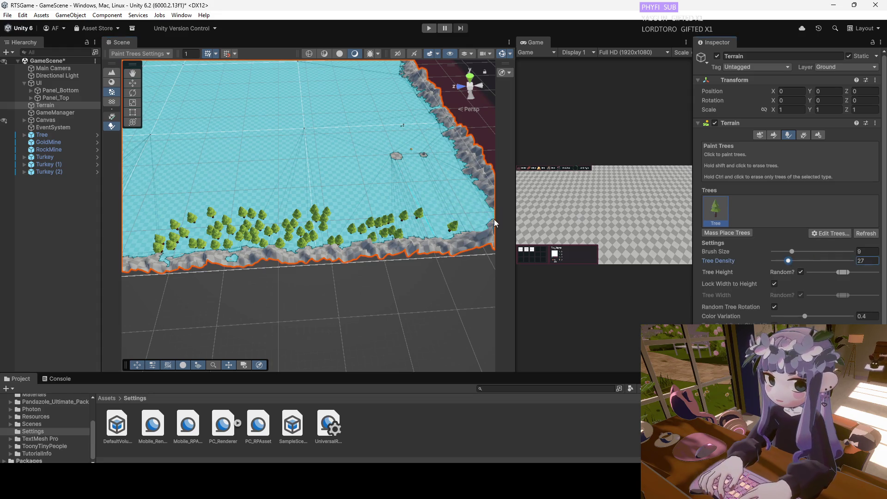
drag(450, 210, 430, 217)
scroll(429, 218, up, 3)
key(w)
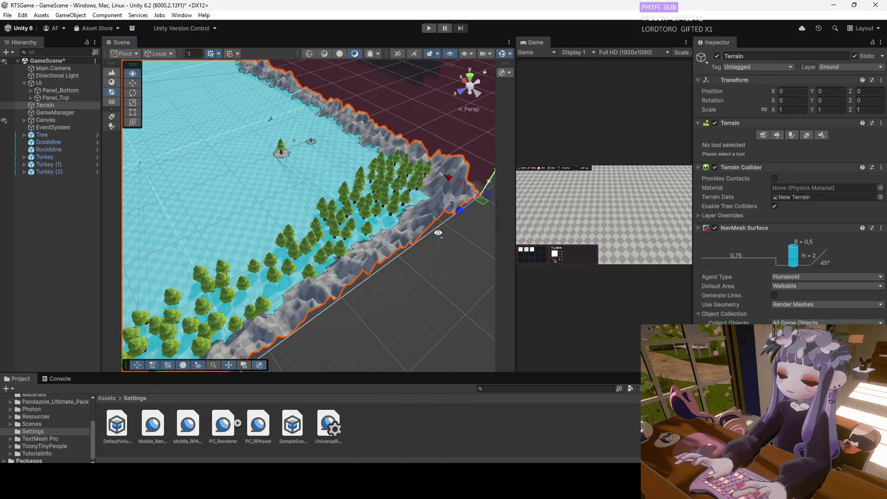
key(ctrl+z)
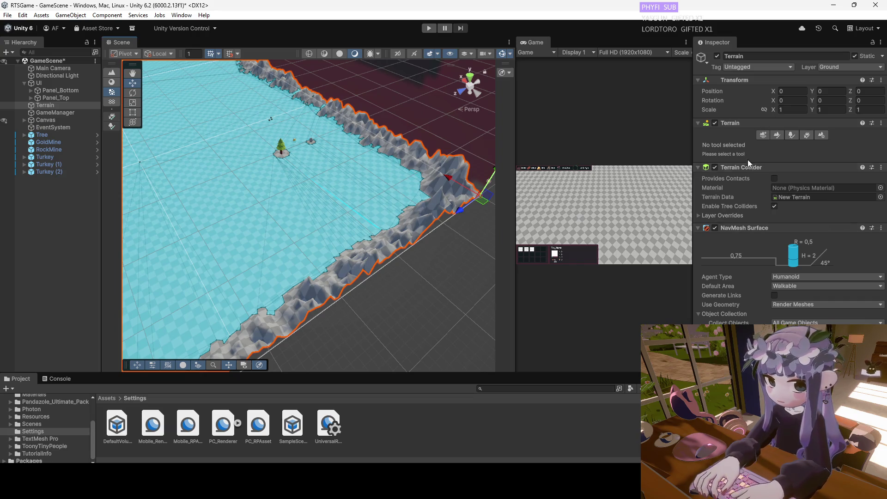
Paint and undo another trial cluster by the mountains, then lower tree density to 12.
click(787, 135)
scroll(359, 192, up, 1)
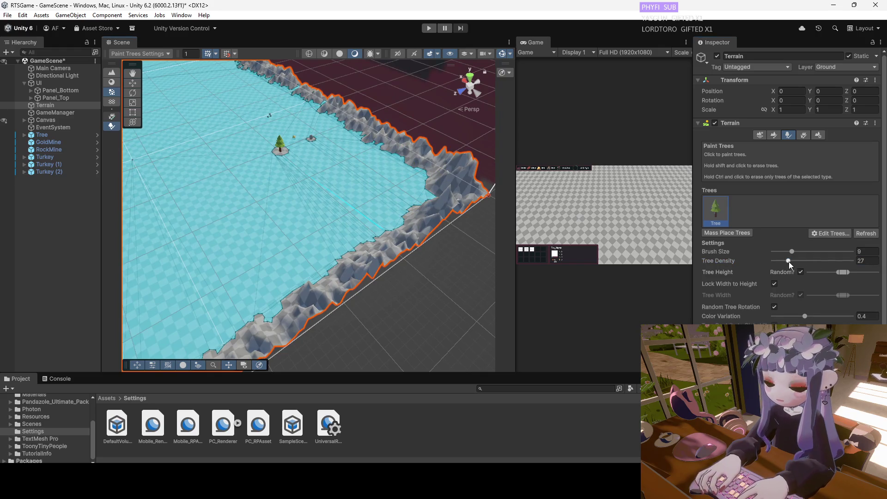
mouse_move(352, 163)
mouse_down()
mouse_move(366, 192)
mouse_move(377, 167)
mouse_move(383, 194)
mouse_up()
key(ctrl+z)
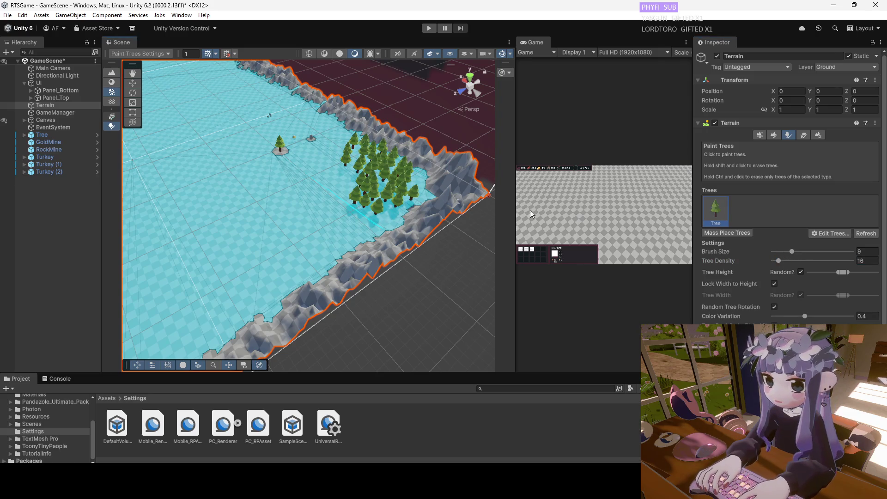
key(ctrl+z)
drag(778, 260, 775, 261)
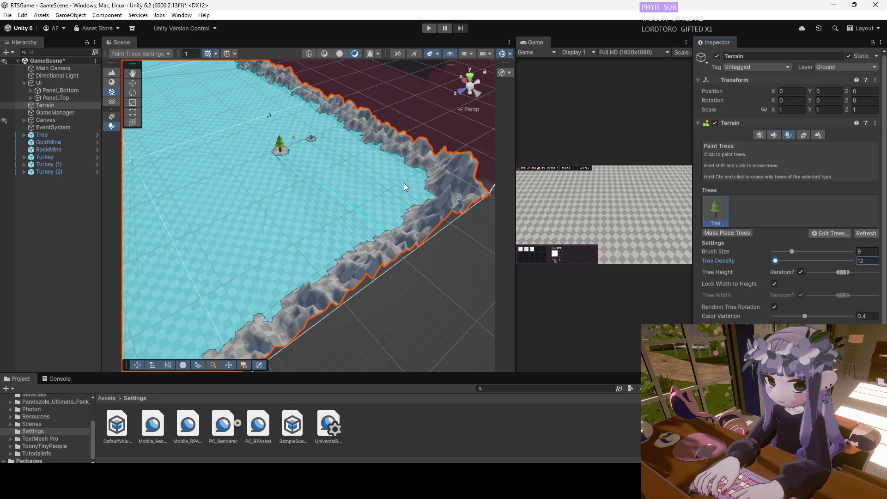
Try sparser clusters by the mountains, enlarge the brush from 9 to 16, and undo the trials.
click(370, 167)
drag(370, 166, 374, 190)
key(ctrl+z)
drag(792, 251, 799, 252)
drag(352, 167, 365, 194)
key(ctrl+z)
click(358, 167)
key(ctrl+z)
Paint and undo several trial tree clusters across the field and by the mountains.
click(370, 193)
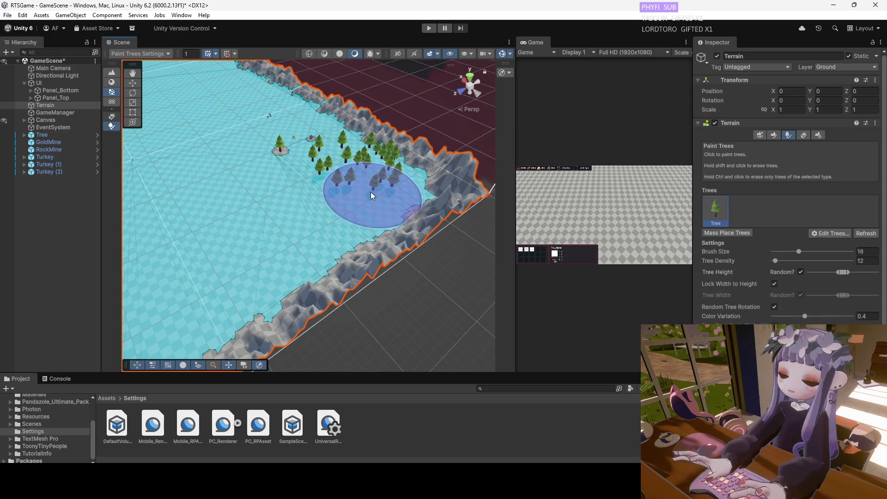
drag(330, 208, 318, 218)
key(ctrl+z)
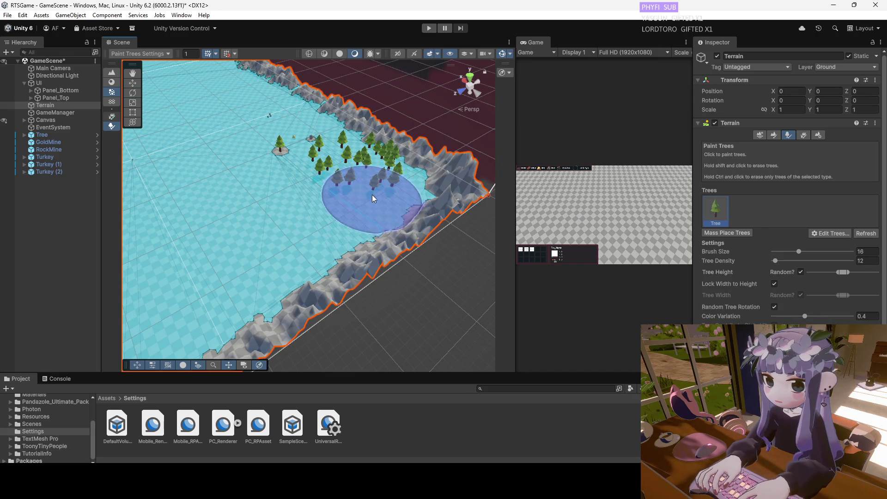
key(ctrl+z)
click(376, 182)
mouse_move(370, 180)
mouse_down()
mouse_move(379, 182)
mouse_move(368, 193)
mouse_move(234, 268)
mouse_up()
key(ctrl+z)
key(ctrl+y)
key(ctrl+z)
scroll(324, 222, down, 1)
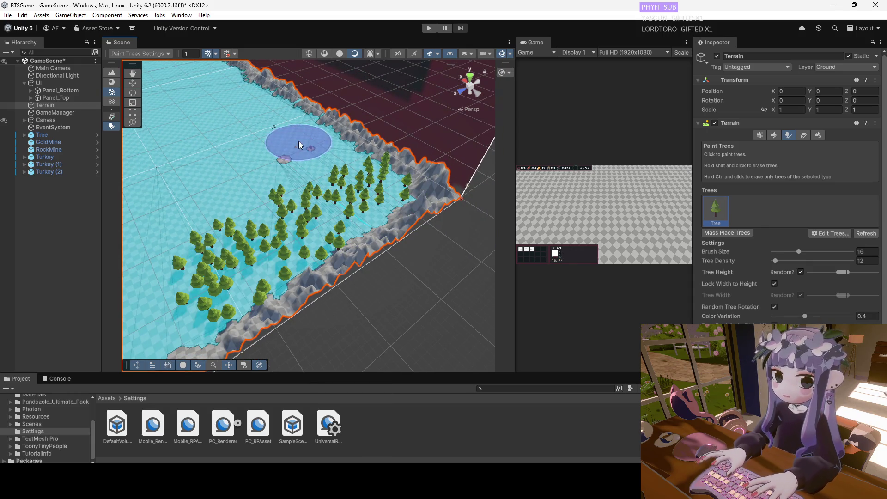
Paint tree clusters on the field and along the mountain edge.
click(314, 148)
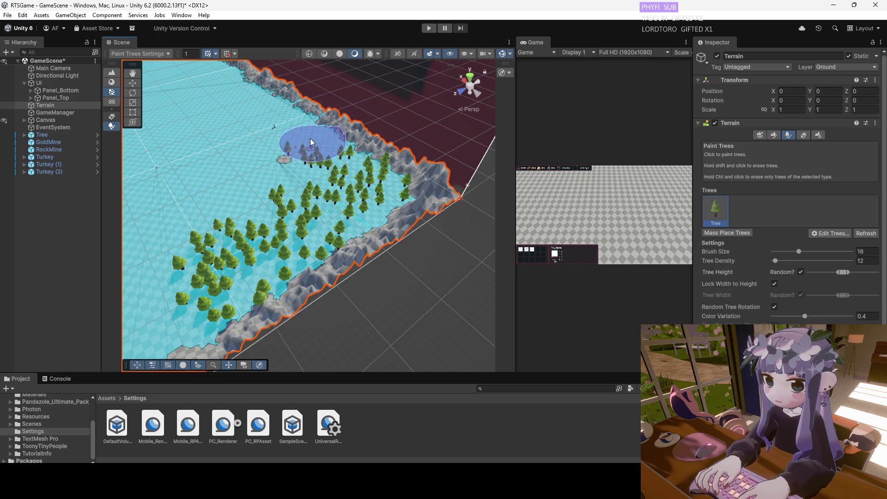
scroll(373, 165, up, 5)
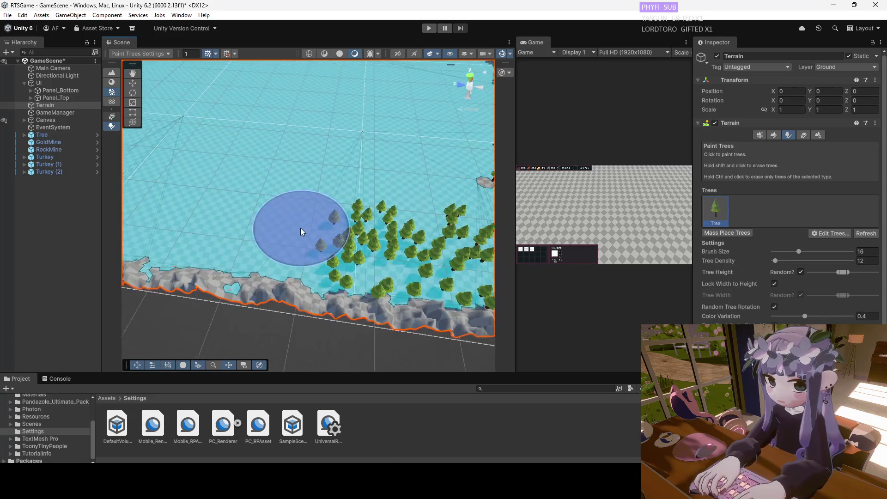
click(270, 240)
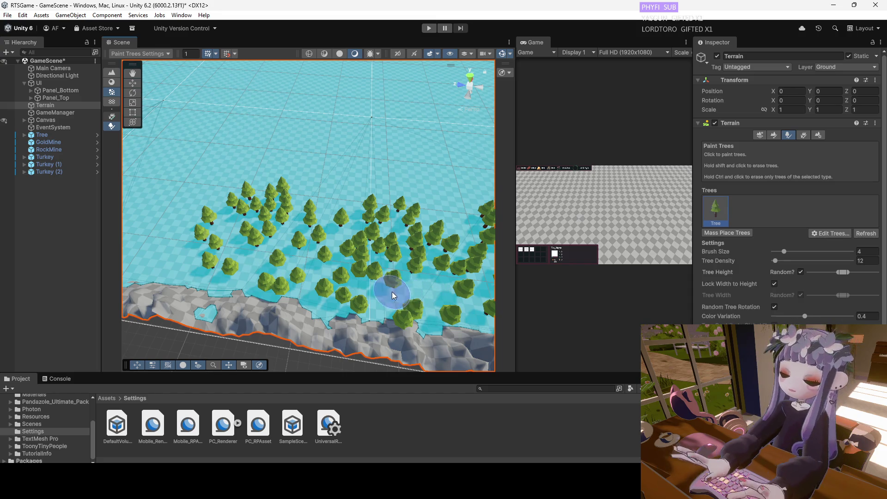
mouse_move(433, 291)
mouse_down()
mouse_move(414, 245)
mouse_move(341, 212)
mouse_up()
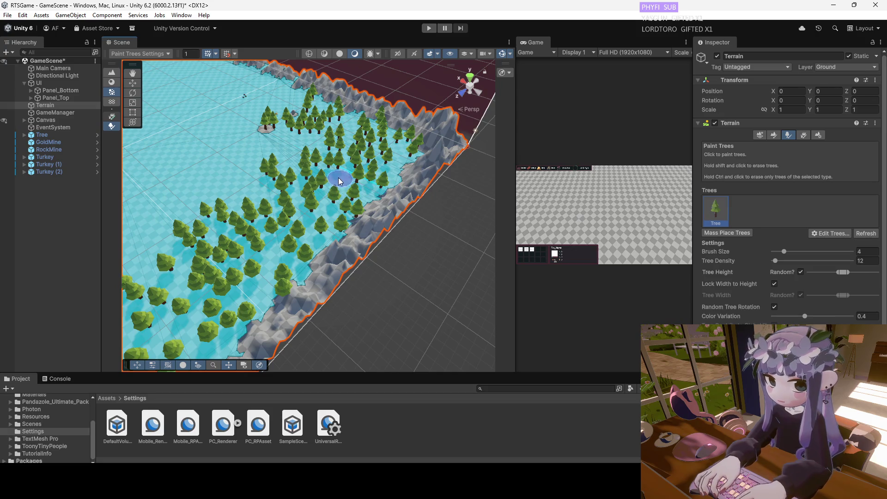
mouse_move(353, 127)
mouse_down()
mouse_move(356, 192)
mouse_move(623, 223)
mouse_up()
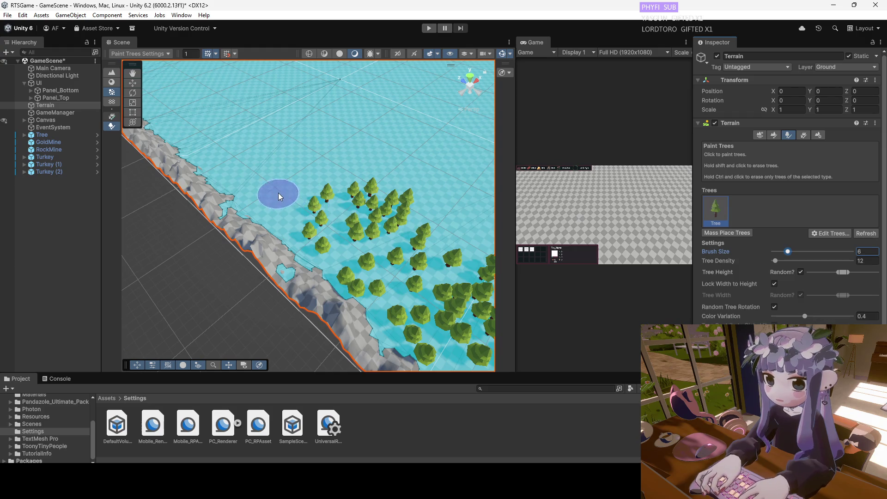
click(278, 208)
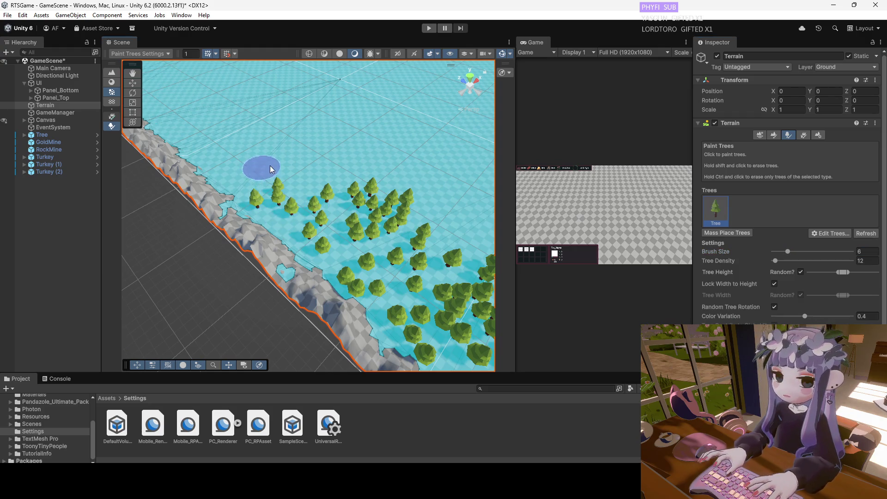
click(309, 180)
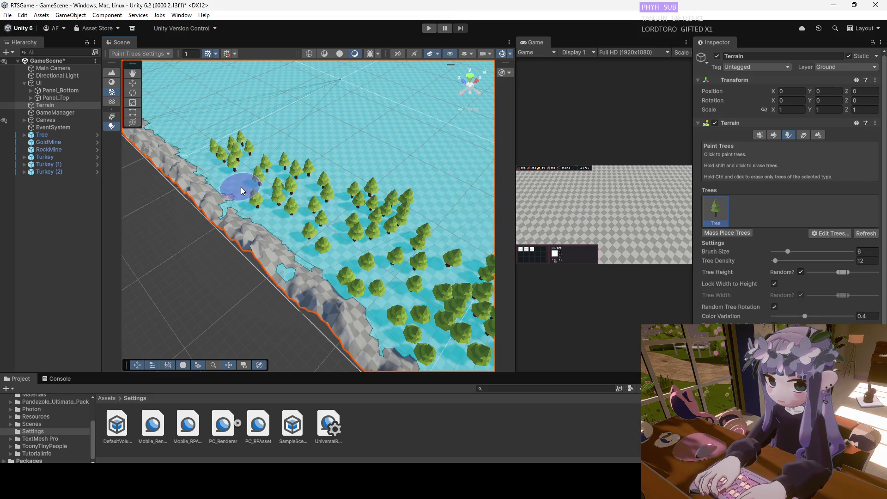
Set the tree brush size to 15 and look across the tree field.
scroll(391, 184, down, 3)
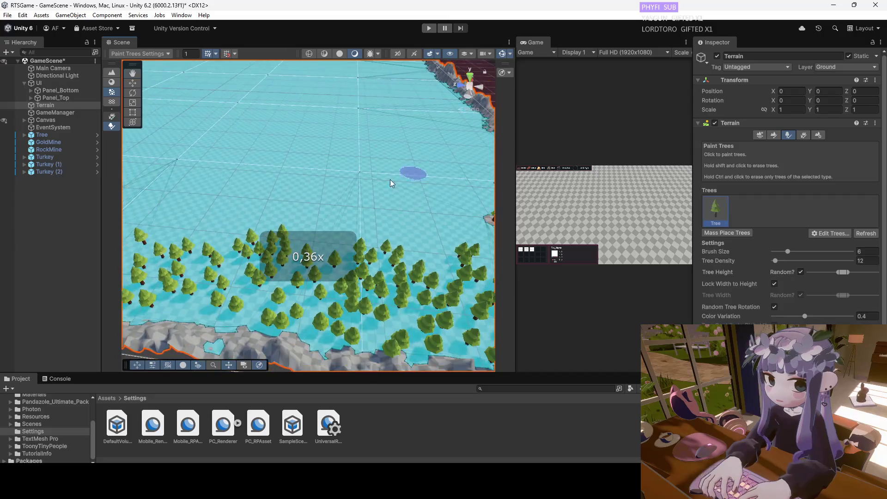
scroll(391, 184, up, 5)
click(798, 252)
mouse_move(258, 208)
mouse_down()
mouse_move(292, 188)
mouse_move(281, 178)
mouse_move(252, 201)
mouse_move(235, 194)
mouse_move(275, 197)
mouse_up()
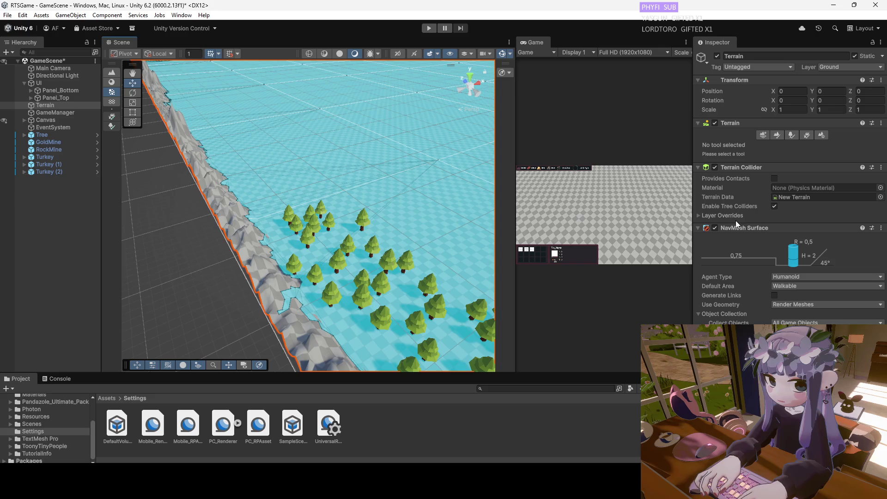
Reselect the Paint Trees tool and move the view toward the terrain's far edge.
click(777, 135)
click(788, 136)
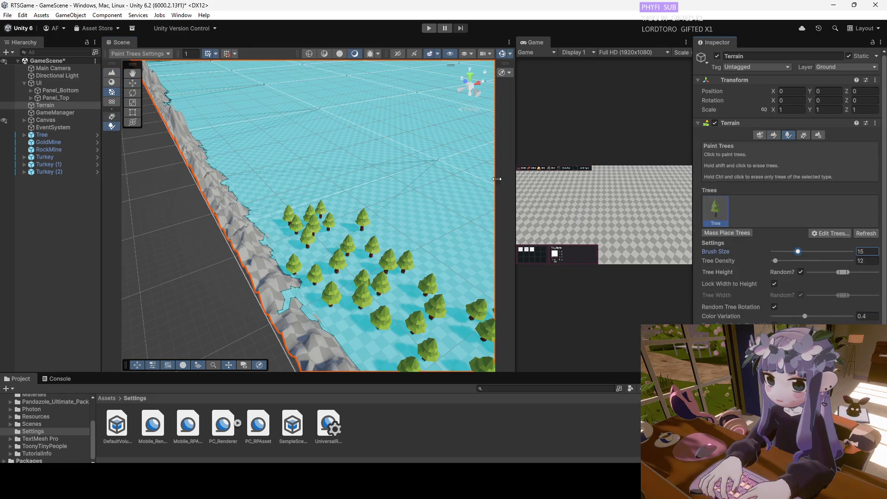
key(w)
click(793, 134)
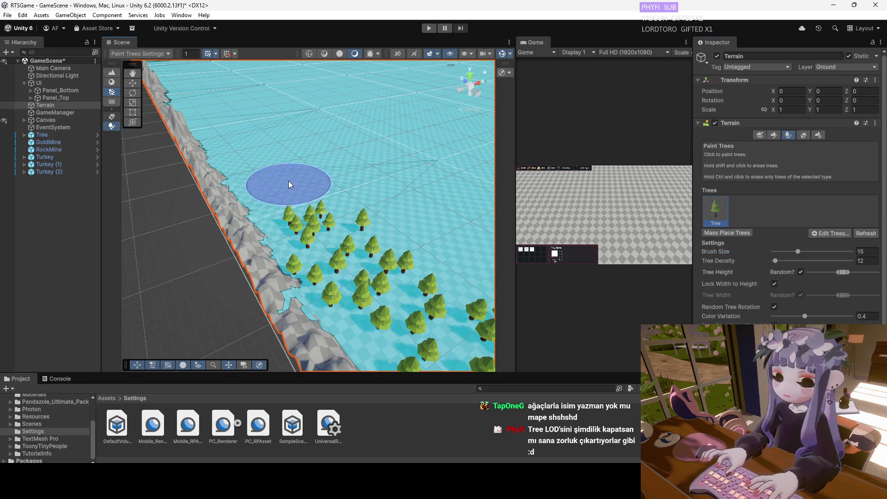
scroll(289, 181, up, 2)
mouse_move(304, 255)
mouse_down()
mouse_move(296, 217)
mouse_move(307, 253)
mouse_move(295, 236)
mouse_move(267, 256)
mouse_move(322, 277)
mouse_move(275, 256)
mouse_move(315, 273)
mouse_up()
Paint dense rows of pines across the field before the mountains, then select the Tree object.
mouse_move(263, 202)
mouse_down()
mouse_move(259, 168)
mouse_move(265, 198)
mouse_up()
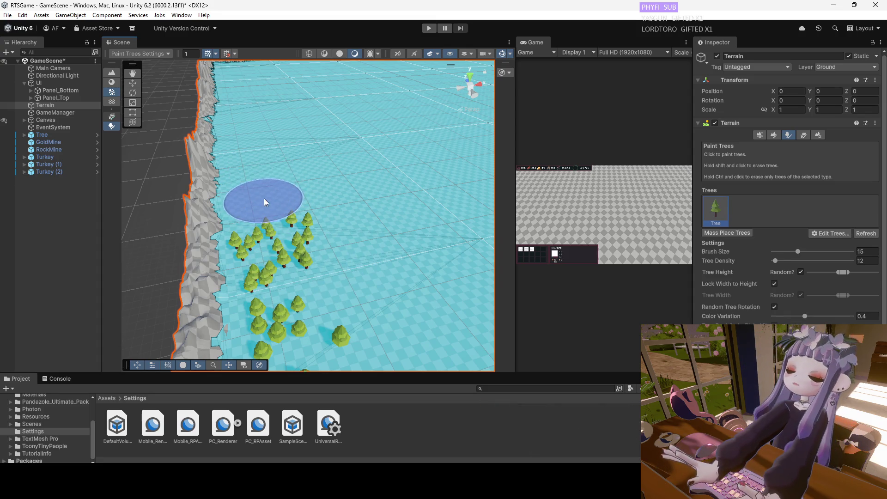
click(255, 159)
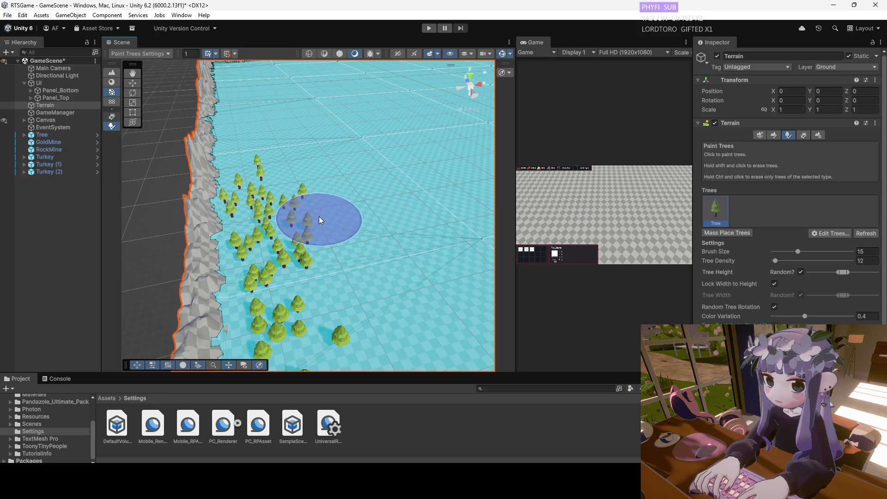
mouse_move(348, 281)
mouse_down()
mouse_move(287, 157)
mouse_move(208, 163)
mouse_move(276, 176)
mouse_up()
mouse_move(330, 168)
mouse_down()
mouse_move(418, 159)
mouse_move(354, 165)
mouse_move(267, 234)
mouse_move(243, 234)
mouse_move(342, 252)
mouse_move(257, 241)
mouse_move(371, 306)
mouse_move(396, 271)
mouse_move(340, 277)
mouse_move(383, 217)
mouse_move(390, 184)
mouse_move(406, 178)
mouse_move(377, 182)
mouse_move(434, 162)
mouse_move(377, 176)
mouse_move(391, 156)
mouse_move(217, 162)
mouse_up()
mouse_move(386, 209)
mouse_down()
mouse_move(386, 227)
mouse_move(426, 214)
mouse_move(416, 217)
mouse_move(405, 199)
mouse_move(245, 232)
mouse_up()
click(265, 235)
mouse_move(303, 228)
mouse_down()
mouse_move(242, 162)
mouse_move(244, 126)
mouse_move(228, 184)
mouse_move(305, 186)
mouse_move(359, 143)
mouse_move(344, 151)
mouse_up()
key(q)
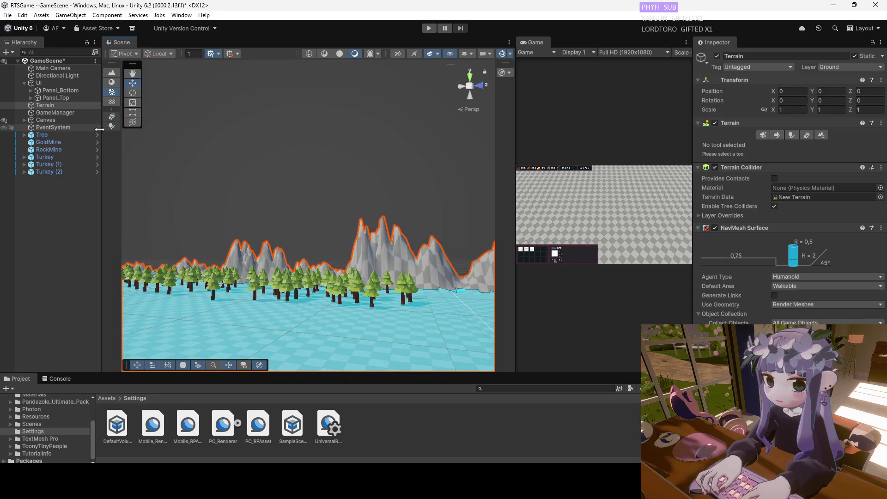
click(70, 135)
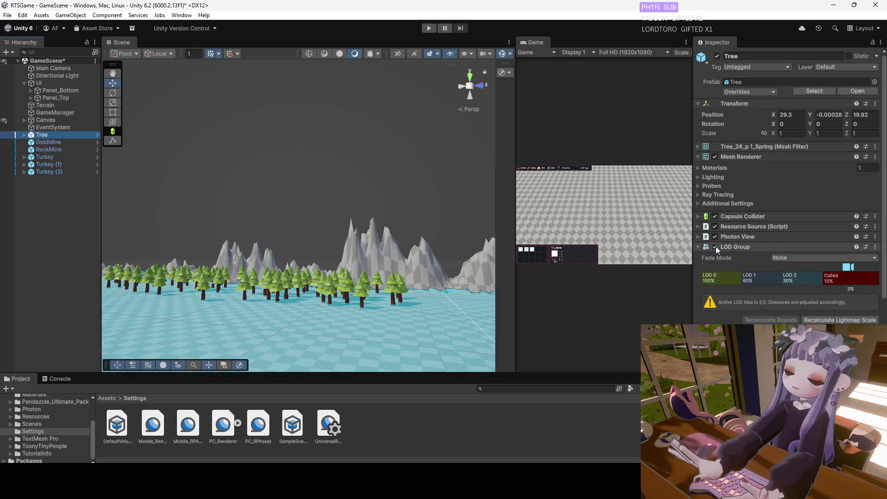
Toggle the Tree's LOD Group off and back on, then select the Tree prefab in Resources.
key(f)
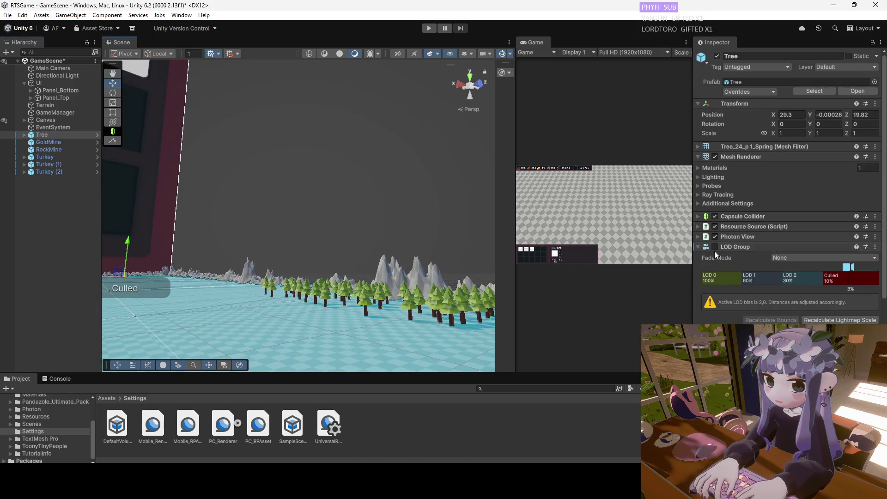
click(715, 247)
mouse_move(379, 241)
alt+mouse_down()
mouse_move(433, 287)
mouse_move(398, 277)
alt+mouse_up()
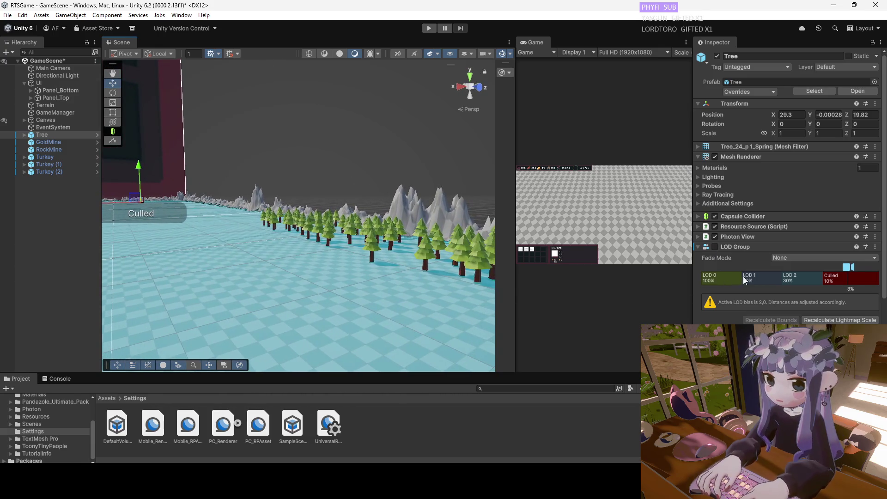
click(715, 247)
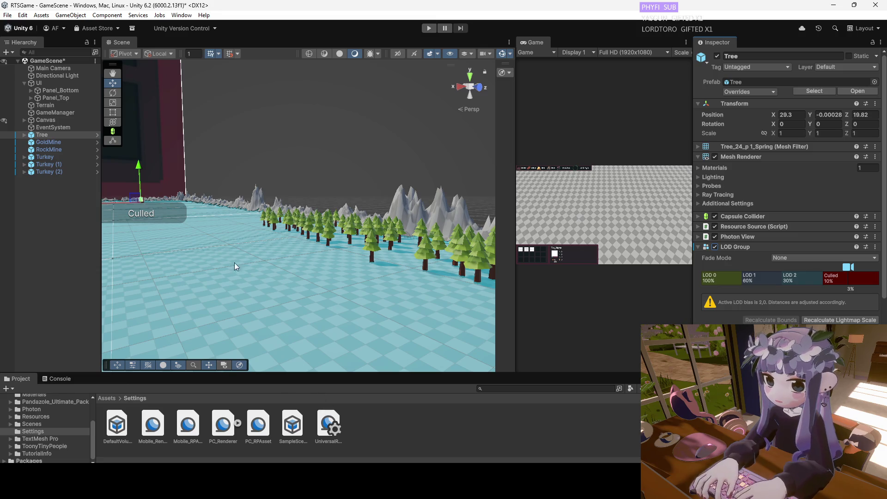
click(63, 134)
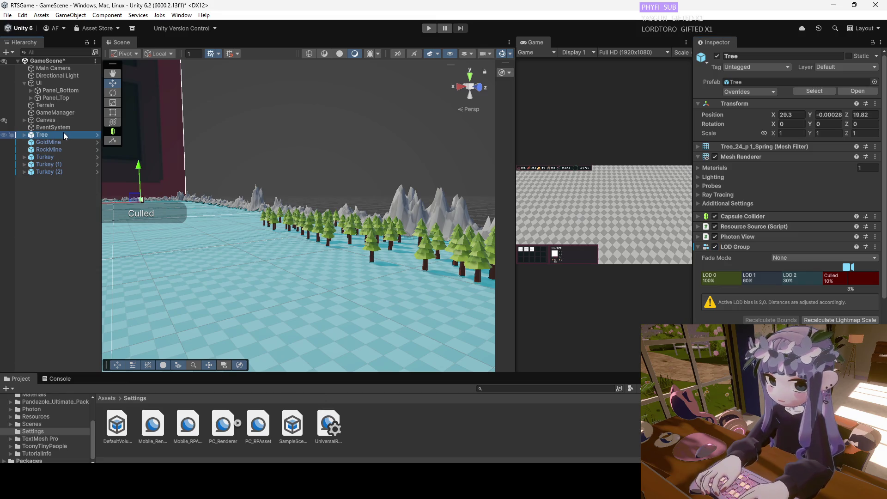
click(696, 247)
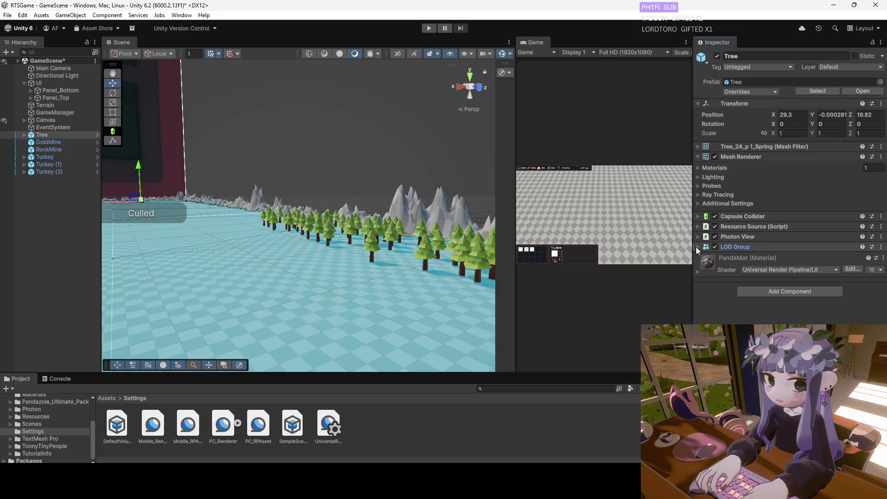
click(51, 414)
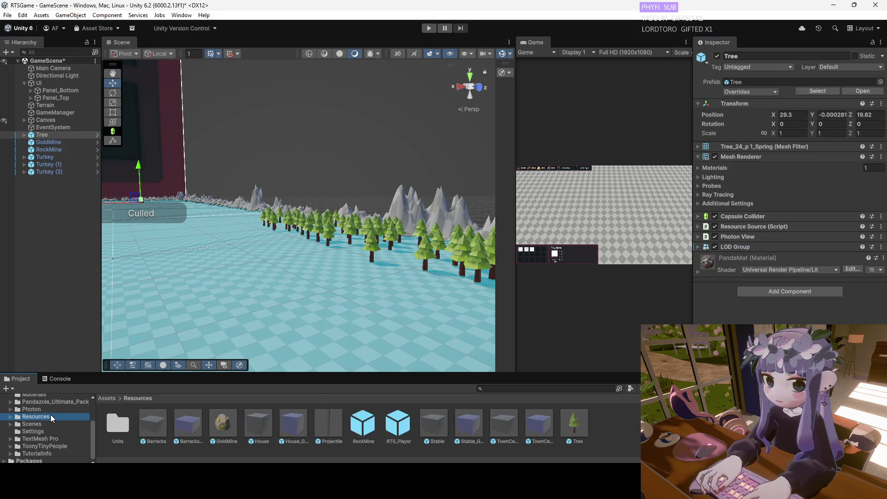
click(568, 423)
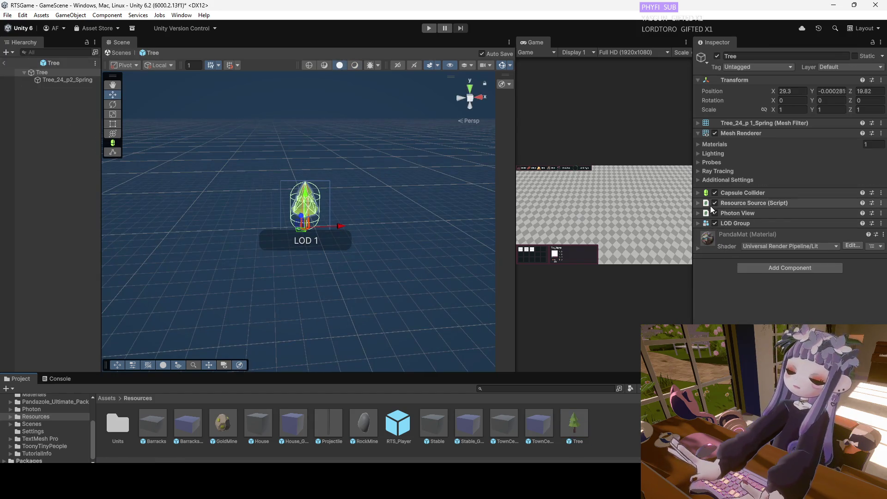
Disable the Tree prefab's LOD Group, leave prefab editing, and select the terrain.
click(715, 223)
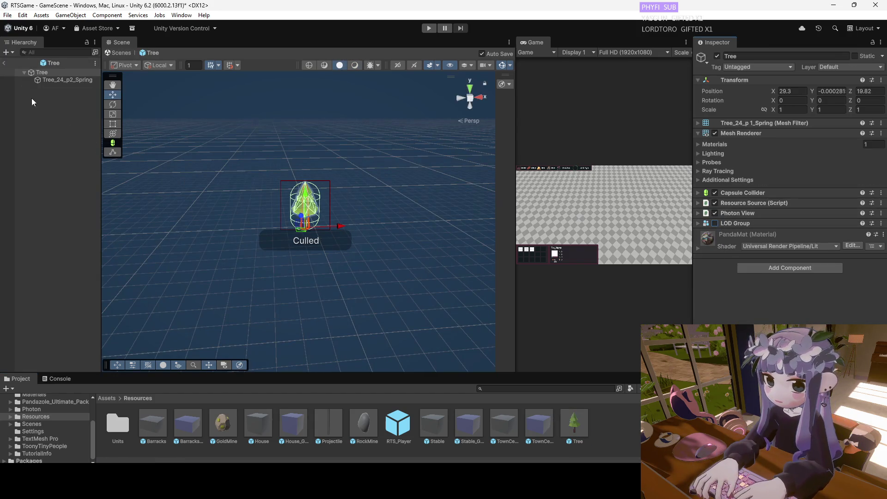
click(5, 64)
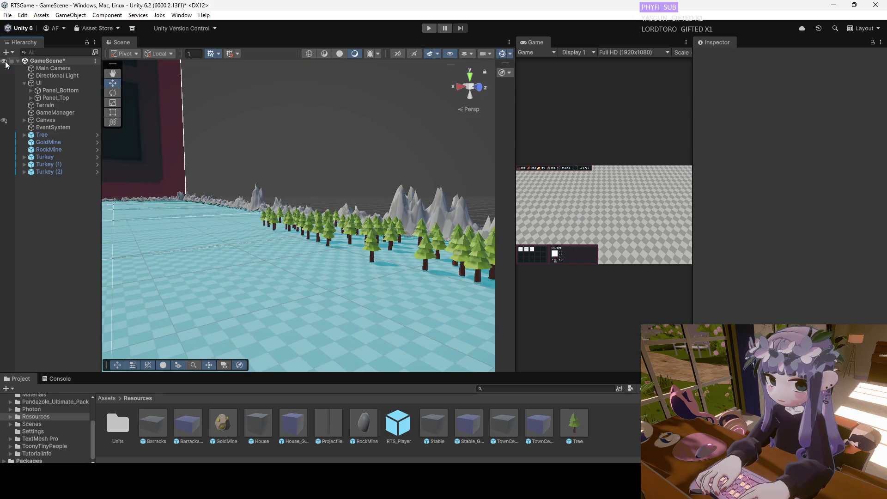
click(335, 266)
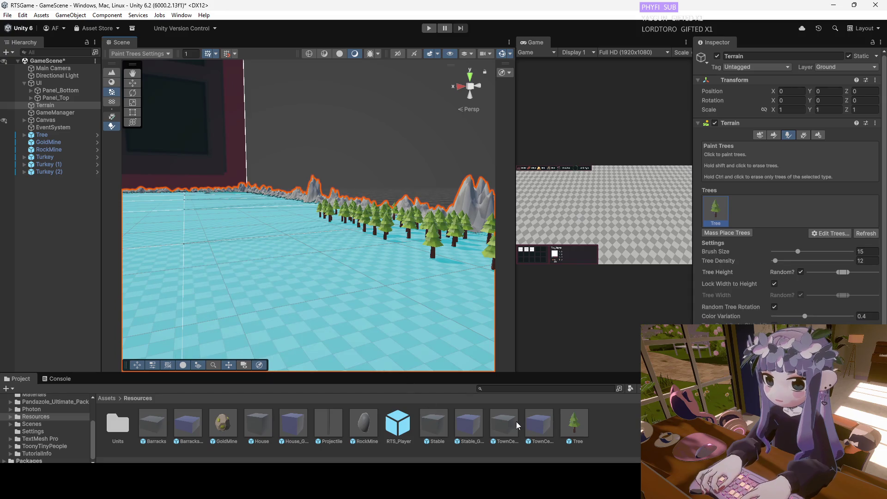
Reopen the Tree prefab, expand its LOD Group, review Fade Mode, and bring up its actions menu.
double_click(571, 423)
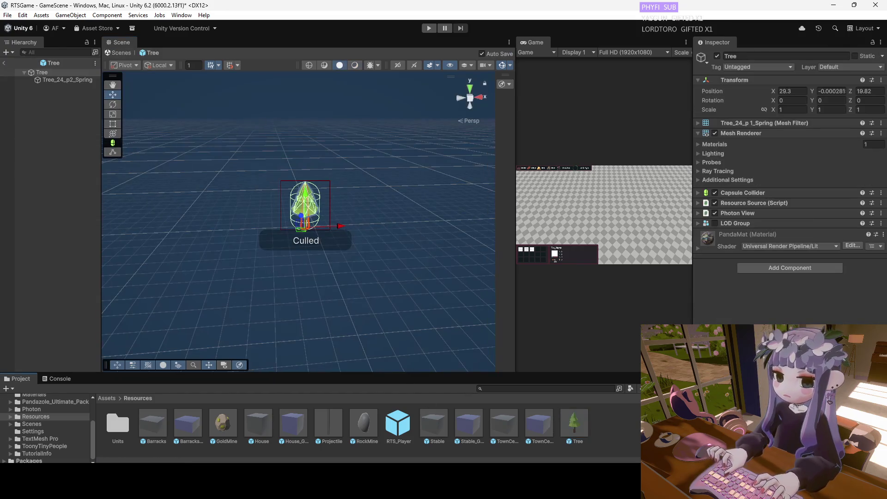
click(699, 224)
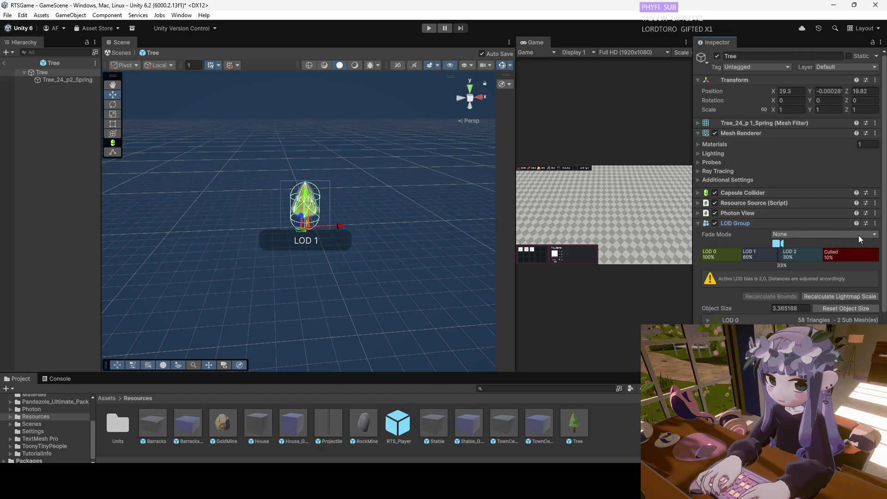
click(841, 234)
click(875, 224)
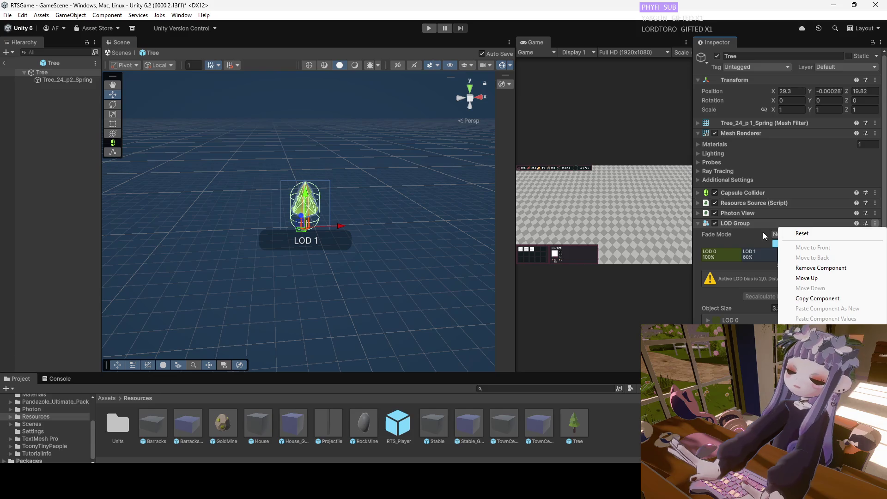
Remove the LOD Group from the Tree prefab and return to the scene's terrain.
click(821, 268)
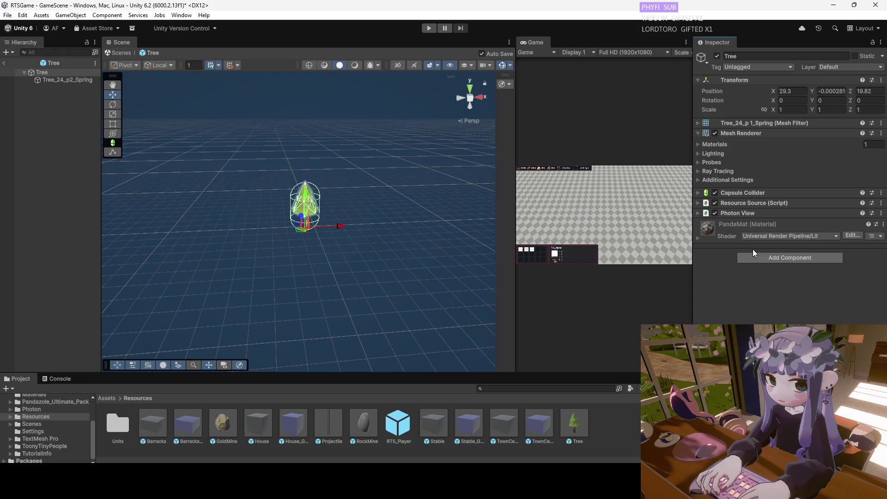
click(4, 63)
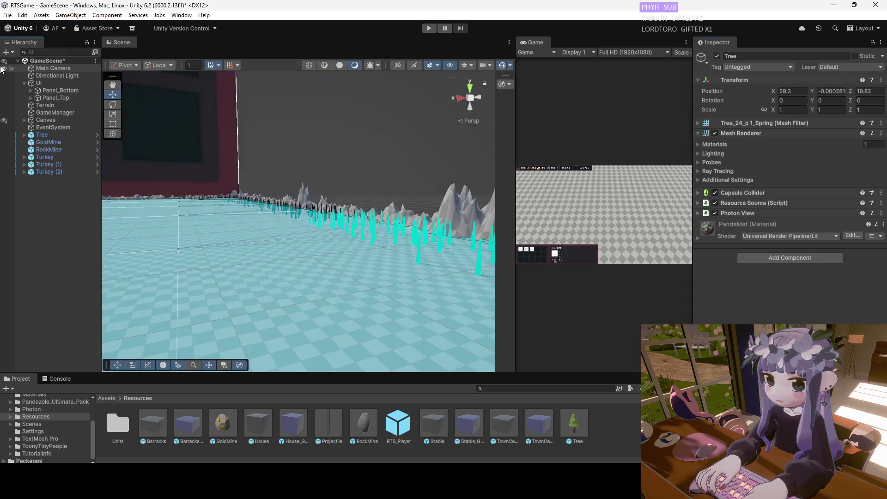
mouse_move(252, 224)
mouse_down()
mouse_move(291, 253)
mouse_move(302, 222)
mouse_move(299, 297)
mouse_move(283, 239)
mouse_up()
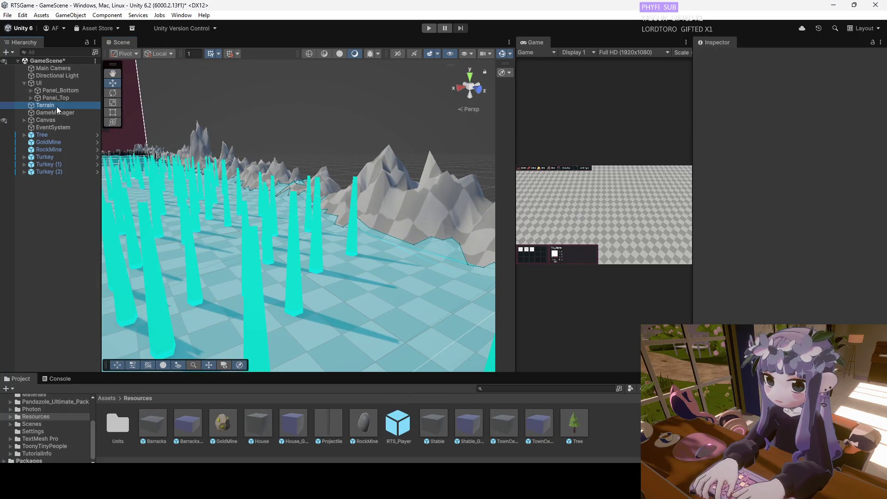
double_click(56, 106)
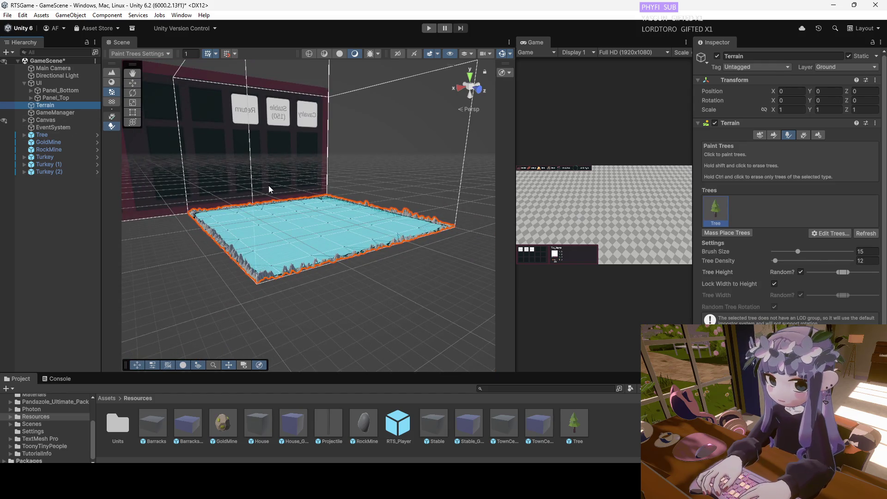
Switch to the Move tool, inspect the trees along the terrain edge, and select Tree.
key(w)
scroll(322, 217, up, 5)
mouse_move(298, 217)
mouse_down()
mouse_move(372, 197)
mouse_move(252, 191)
mouse_move(331, 230)
mouse_move(315, 223)
mouse_move(307, 268)
mouse_move(292, 245)
mouse_move(396, 241)
mouse_up()
scroll(314, 223, down, 2)
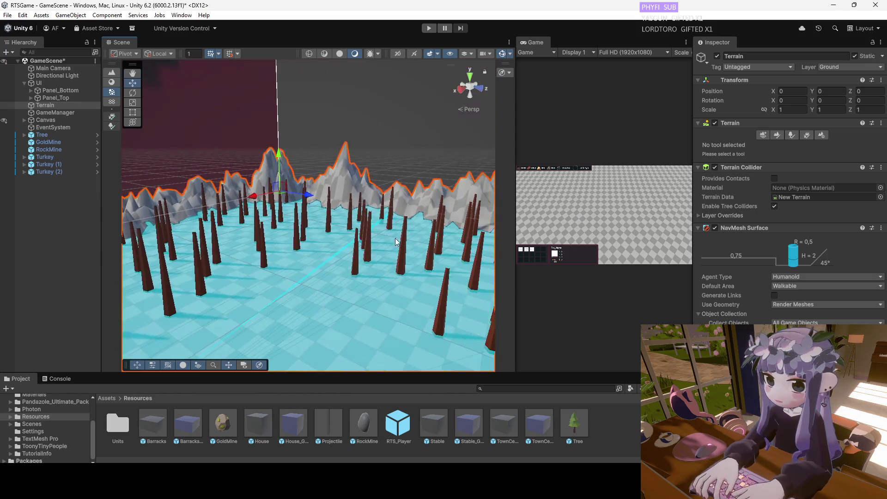
click(49, 135)
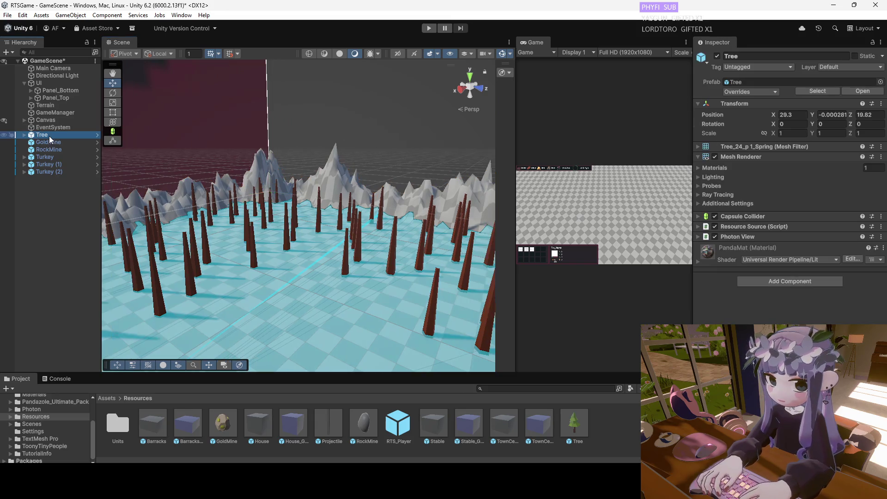
Open the Tree prefab and step the selection back to the tree object.
double_click(577, 430)
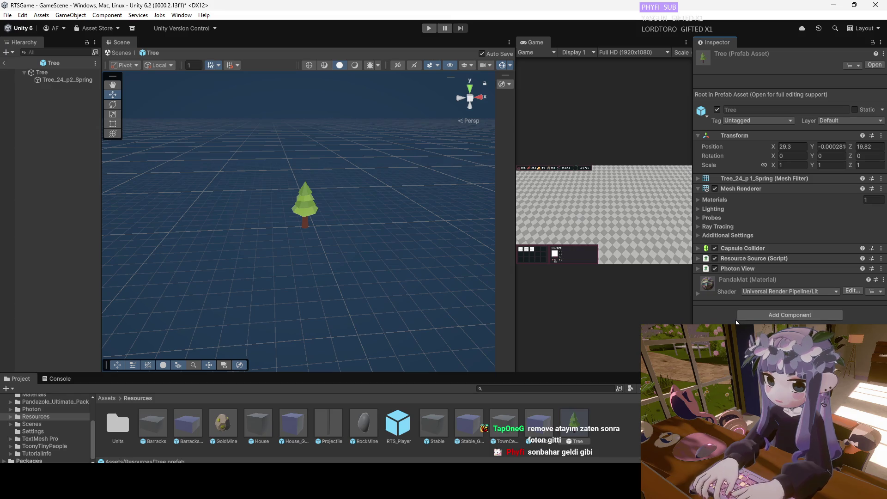
key(ctrl+z)
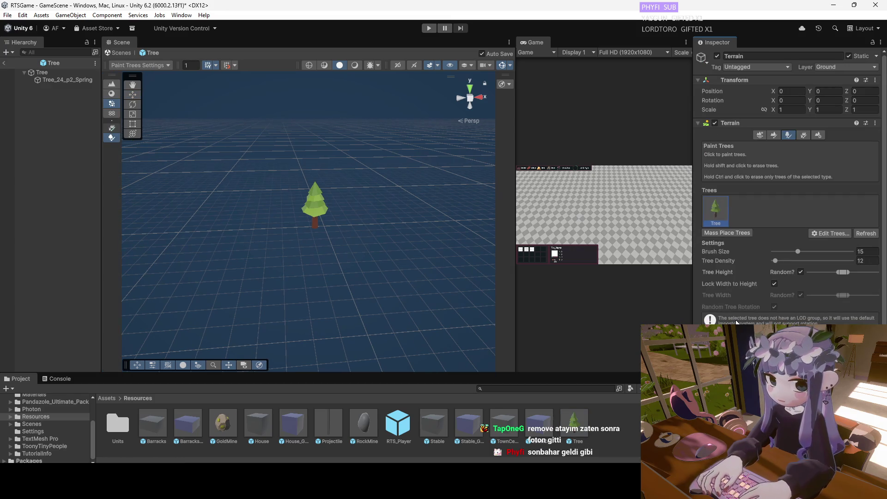
key(ctrl+z)
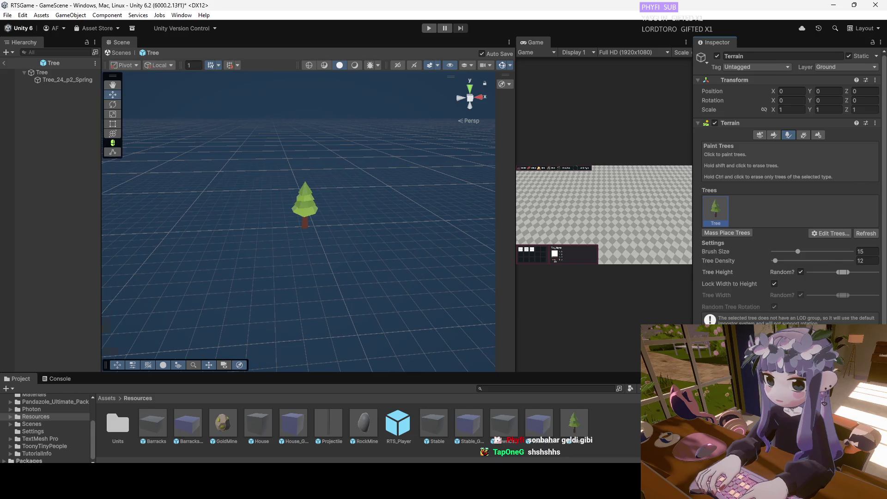
key(ctrl+z)
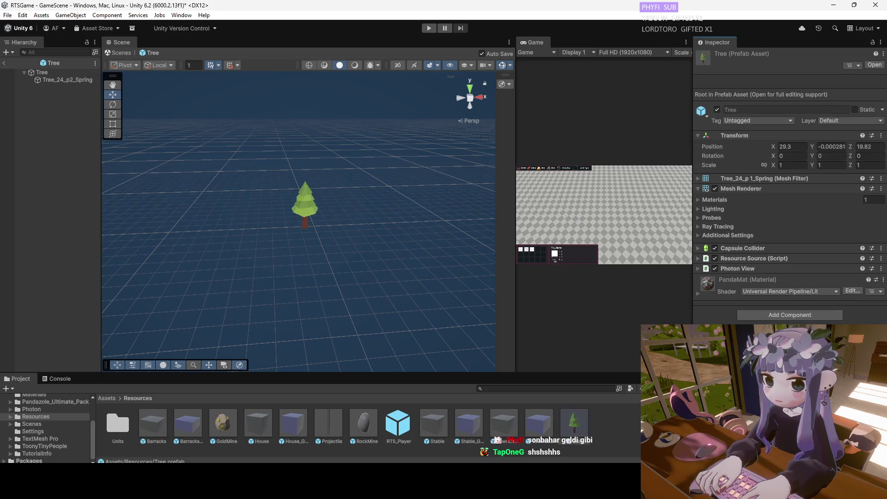
key(ctrl+z)
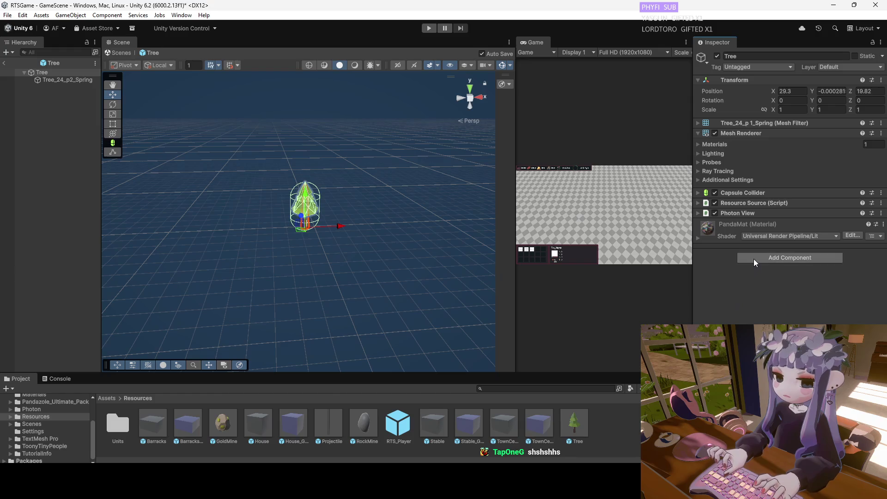
Add an LOD Group component and assign the tree renderers to LOD 0.
click(753, 258)
click(765, 293)
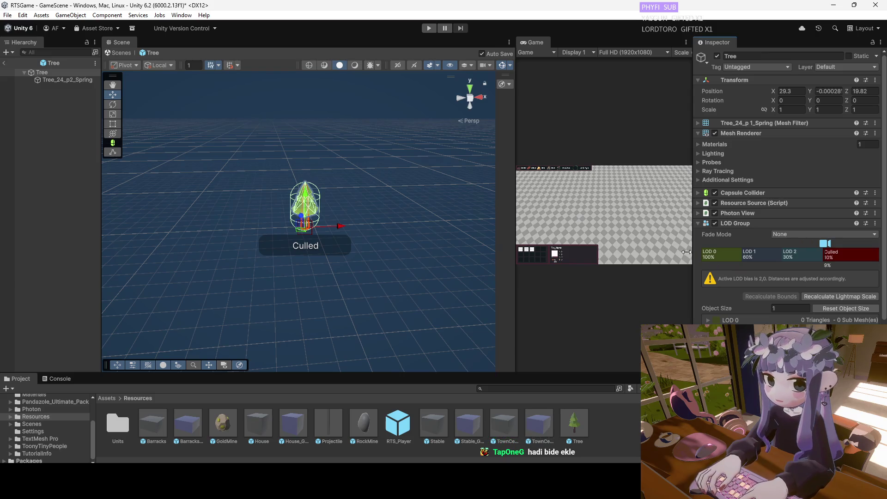
click(724, 254)
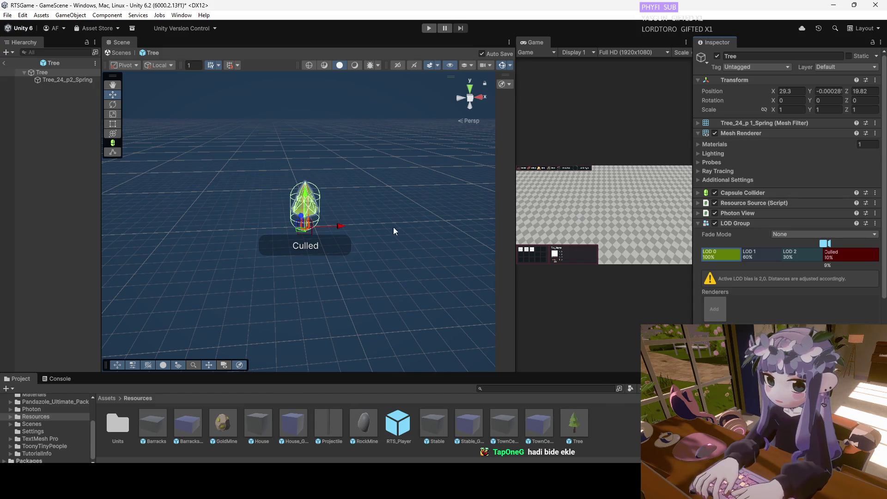
click(715, 309)
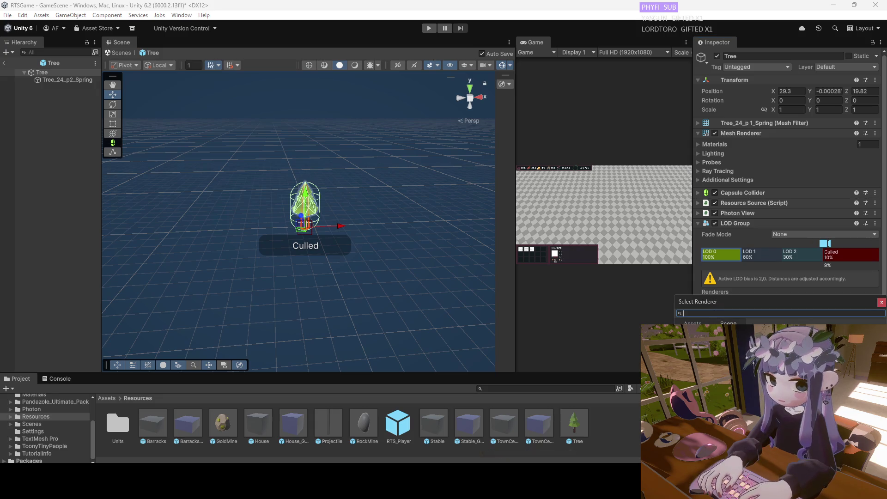
drag(574, 423, 714, 309)
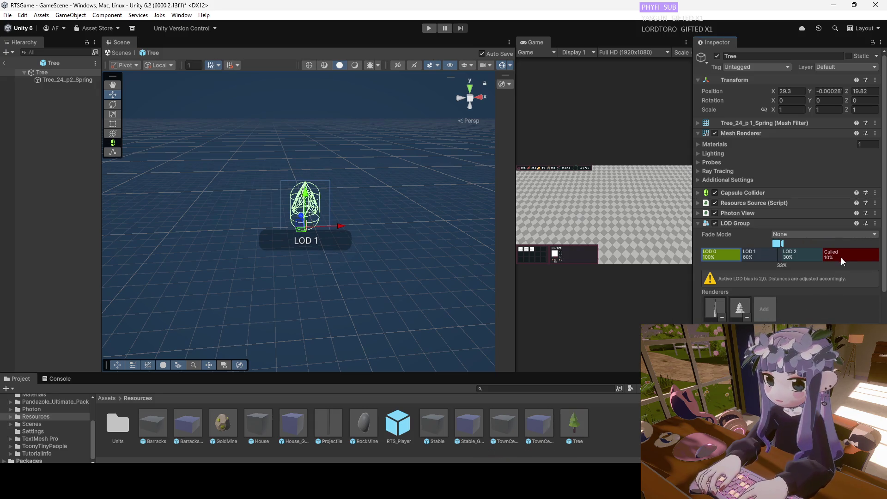
Assign the tree renderers to LOD 1 and trunk plus tree renderers to LOD 2, then exit the prefab.
click(763, 260)
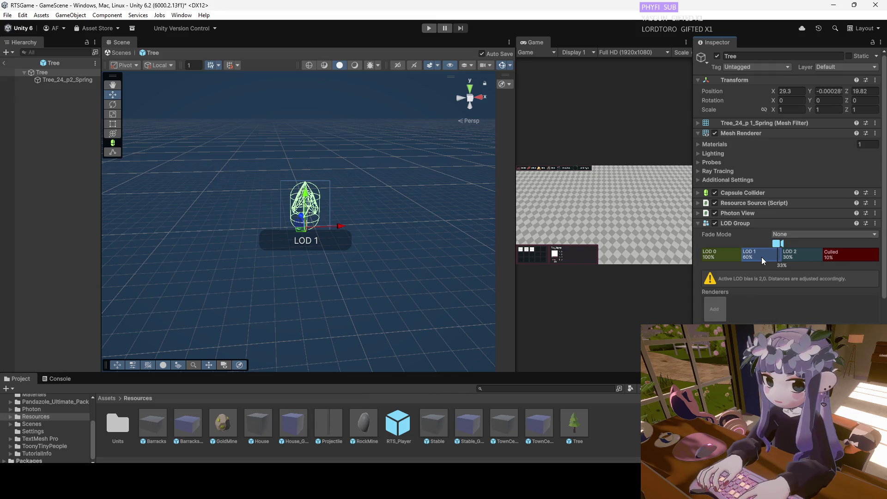
click(715, 307)
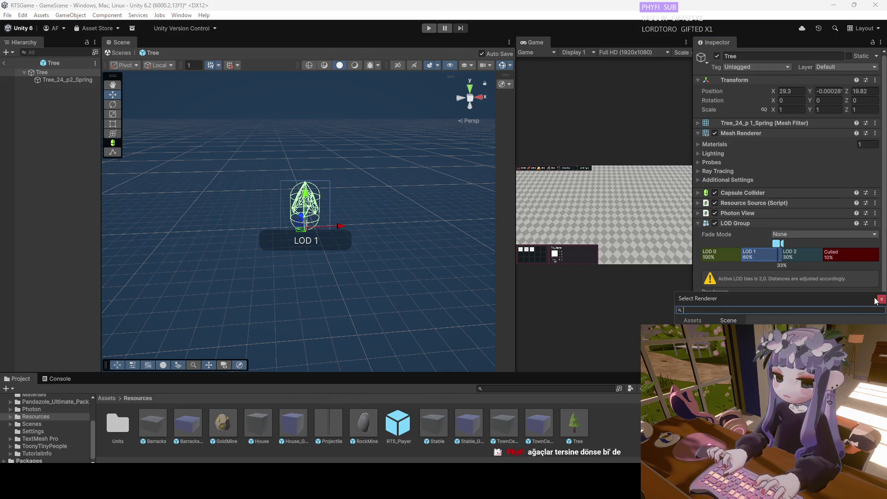
double_click(763, 330)
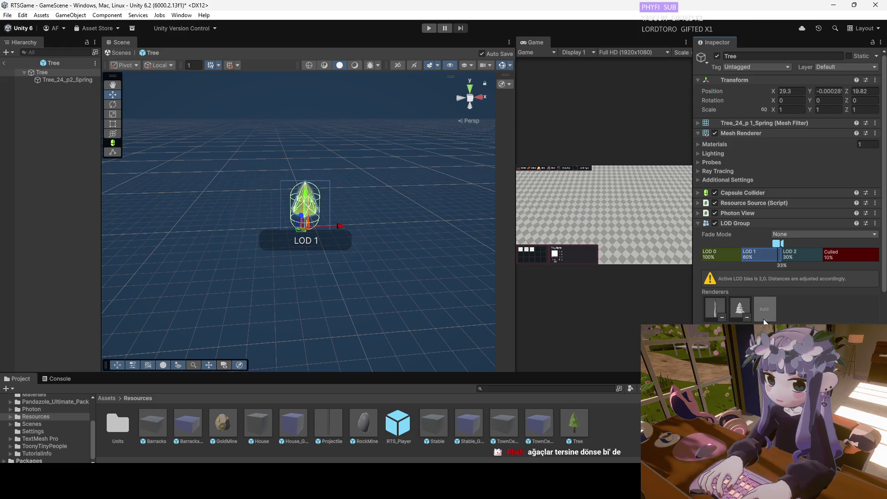
click(797, 257)
click(717, 306)
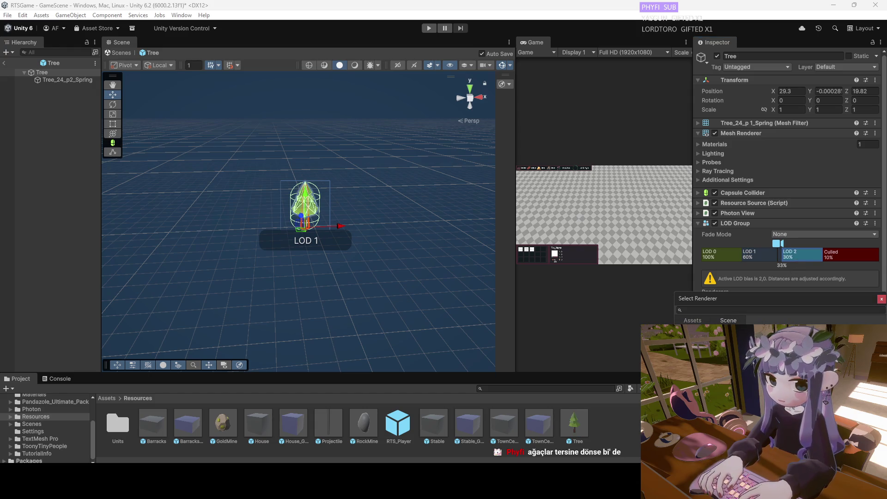
double_click(776, 330)
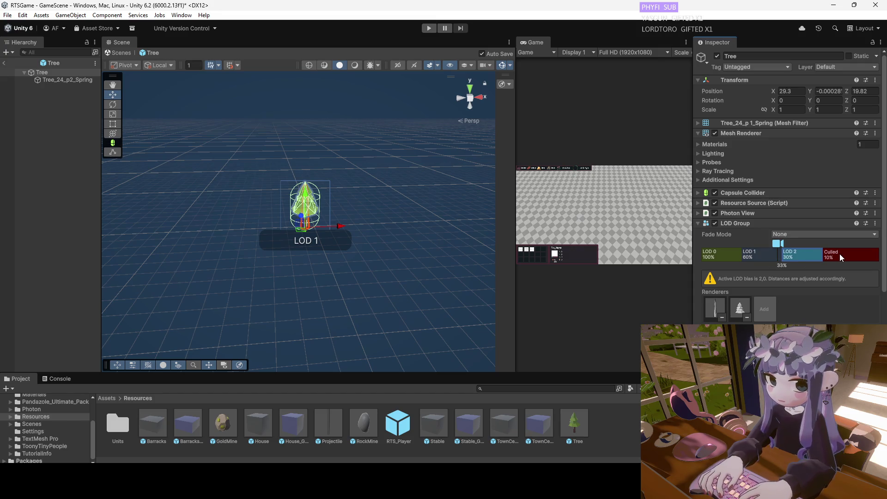
click(758, 258)
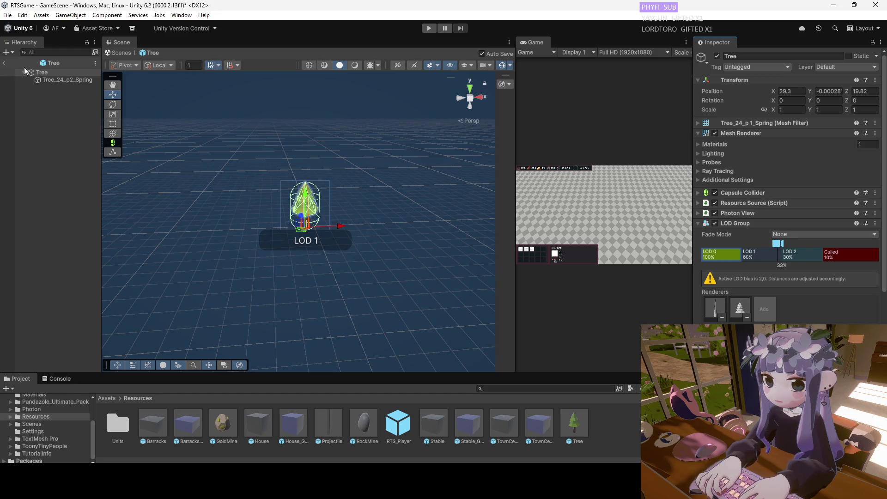
click(3, 63)
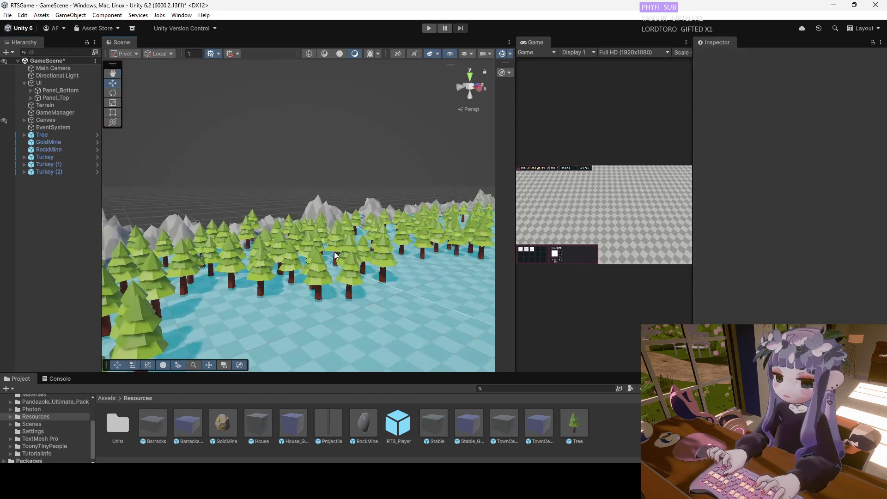
Move the view toward open ground near the trees and review the Tree prefab and Tree object.
drag(335, 256, 441, 244)
click(336, 224)
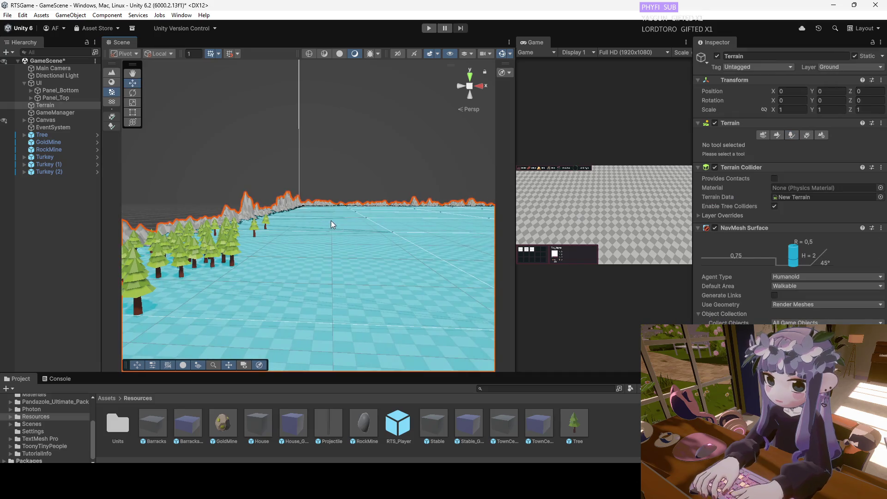
scroll(331, 221, up, 3)
scroll(329, 232, down, 5)
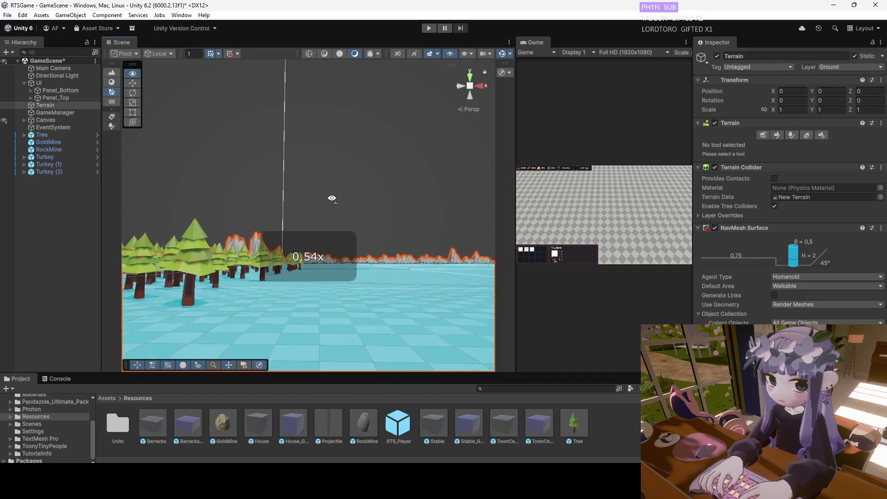
mouse_move(330, 237)
mouse_down()
mouse_move(333, 264)
mouse_move(303, 282)
mouse_move(300, 322)
mouse_up()
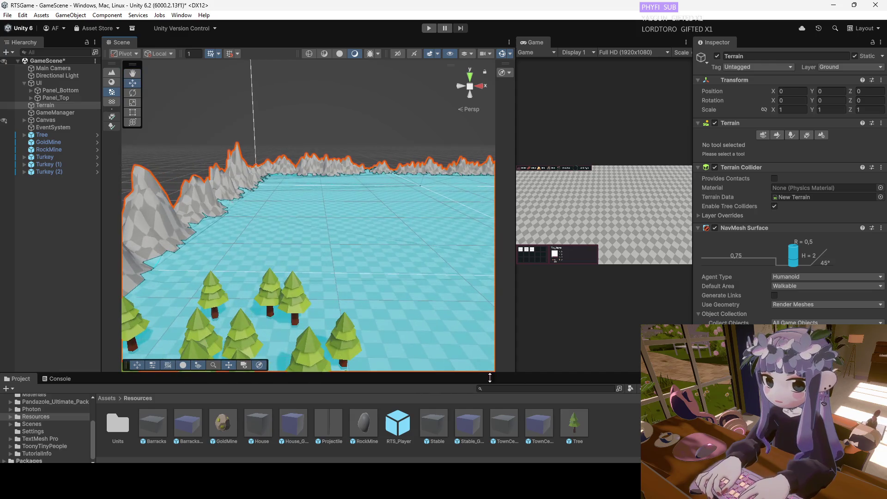
click(568, 425)
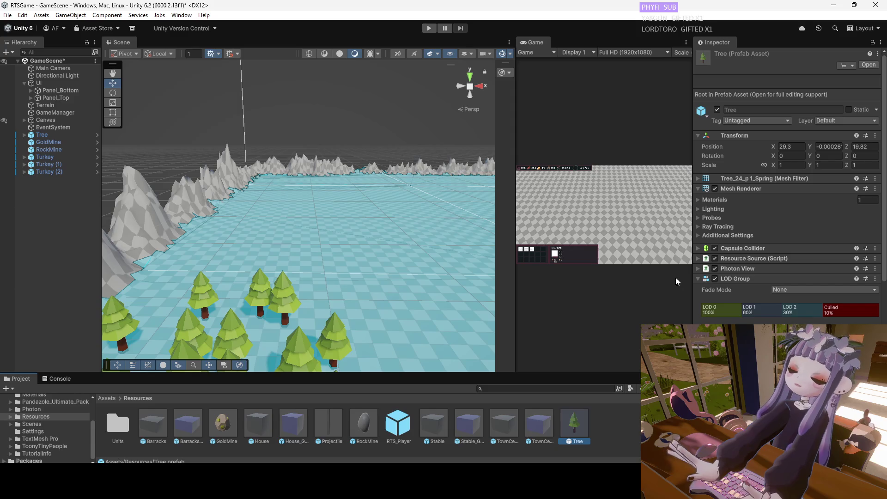
click(44, 135)
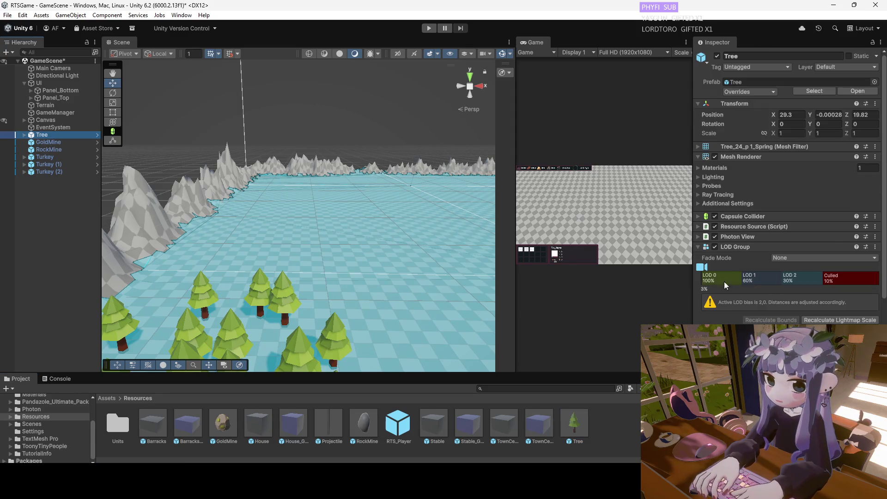
Paint pines at density 10 across the field and along its left side by the mountains.
click(291, 264)
click(273, 251)
mouse_move(263, 250)
mouse_down()
mouse_move(219, 278)
mouse_move(278, 220)
mouse_move(276, 229)
mouse_move(270, 217)
mouse_move(280, 197)
mouse_move(335, 184)
mouse_up()
scroll(335, 185, up, 10)
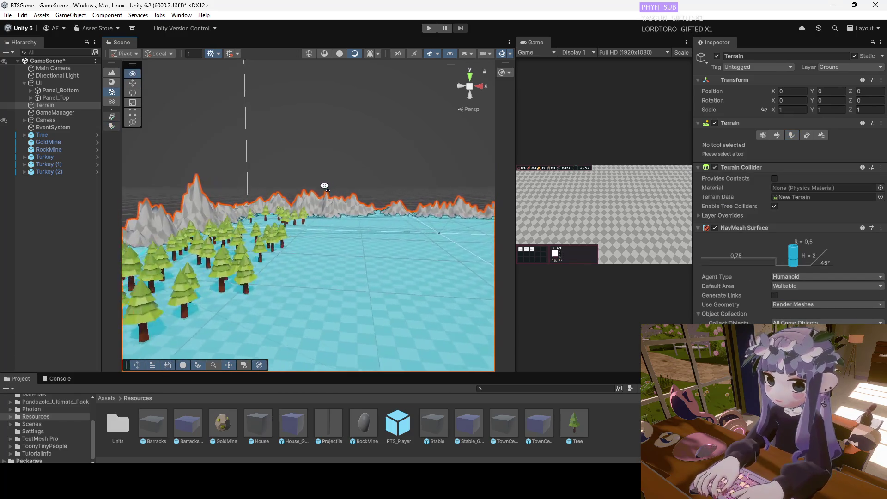
click(193, 212)
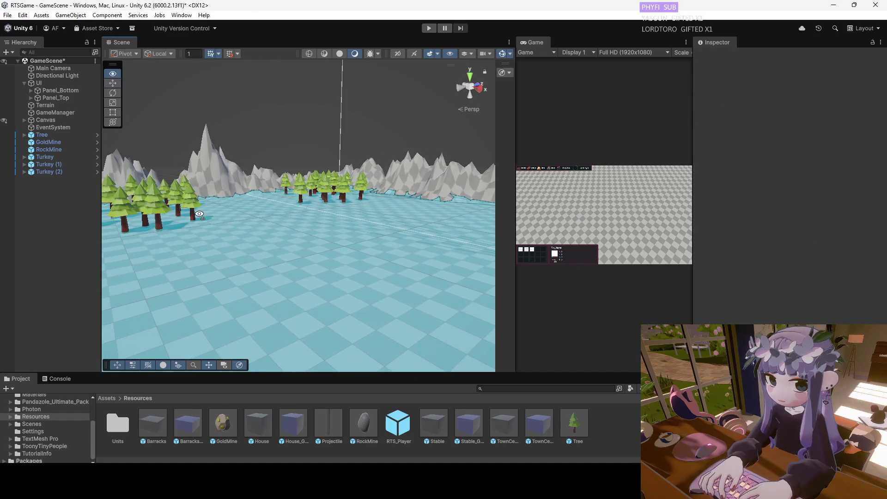
click(196, 213)
drag(153, 194, 259, 212)
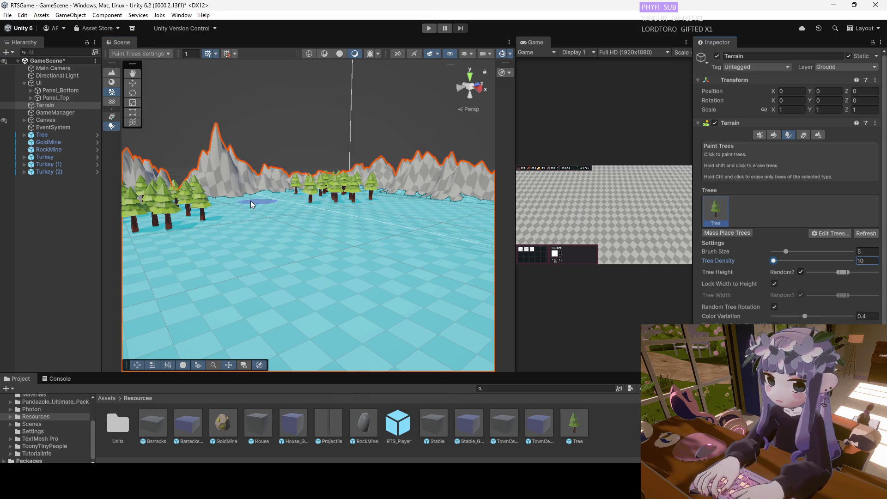
Paint trees along the mountain base, then stop painting and move the camera over the forest.
mouse_move(261, 207)
mouse_down()
mouse_move(248, 212)
mouse_move(236, 201)
mouse_move(305, 225)
mouse_up()
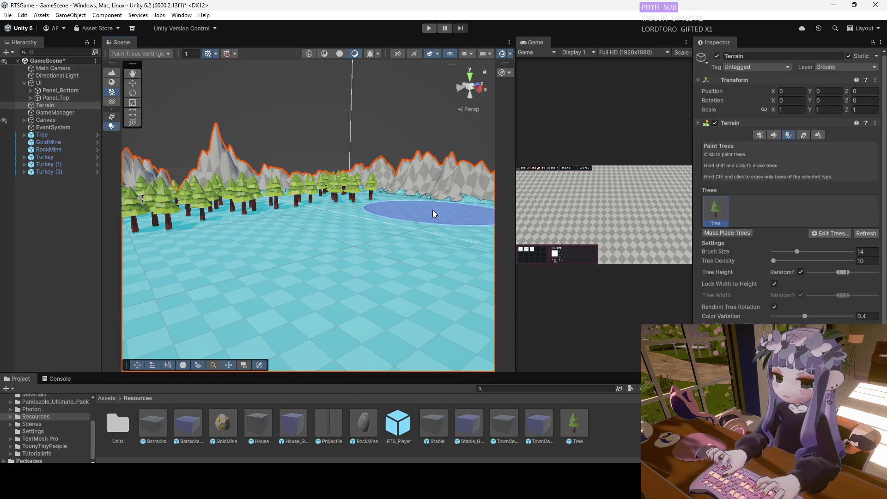
scroll(331, 292, down, 3)
mouse_move(331, 293)
mouse_down()
mouse_move(358, 178)
mouse_move(311, 295)
mouse_move(287, 307)
mouse_move(277, 255)
mouse_up()
key(q)
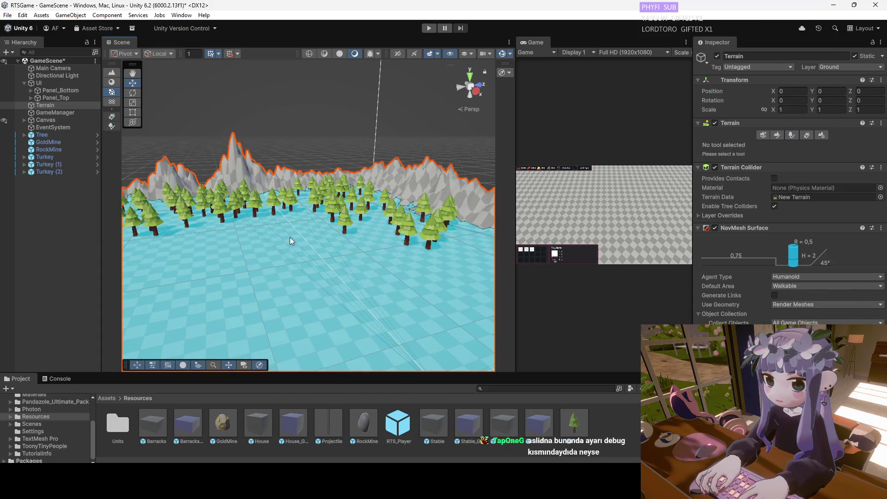
scroll(348, 263, down, 5)
right_click(343, 333)
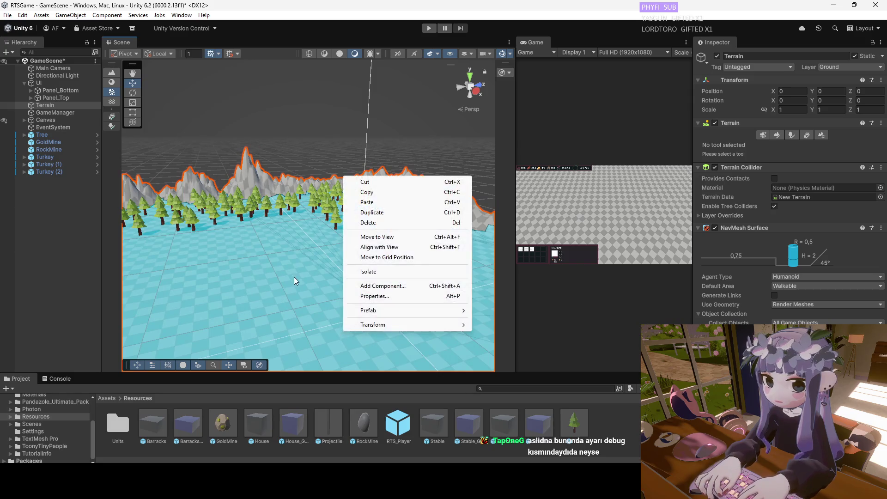
click(294, 277)
mouse_move(311, 303)
mouse_down()
mouse_move(298, 223)
mouse_move(303, 249)
mouse_move(323, 194)
mouse_move(125, 355)
mouse_move(248, 316)
mouse_up()
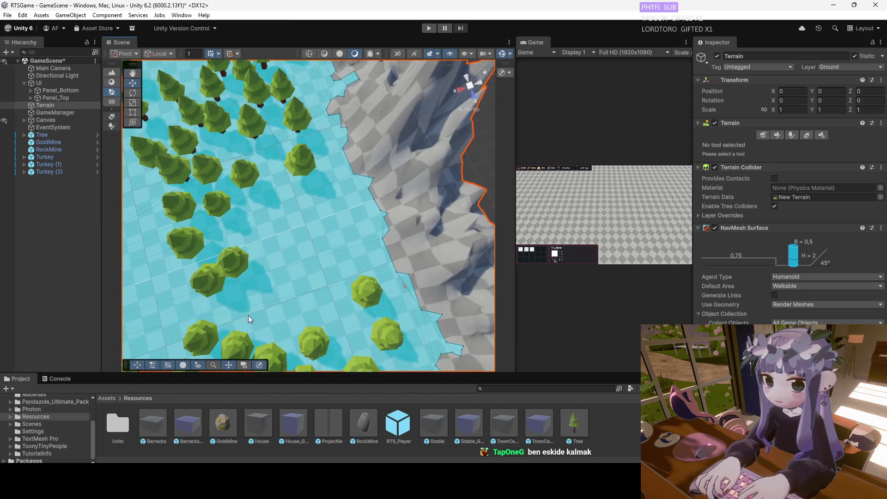
Paint trees into the open field gaps with the Terrain tree brush at size 6, redoing one misplaced batch.
click(61, 107)
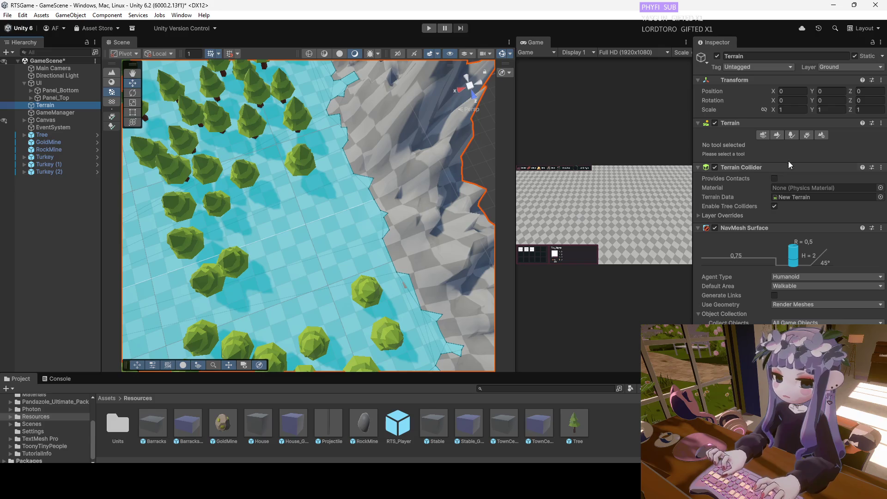
click(793, 136)
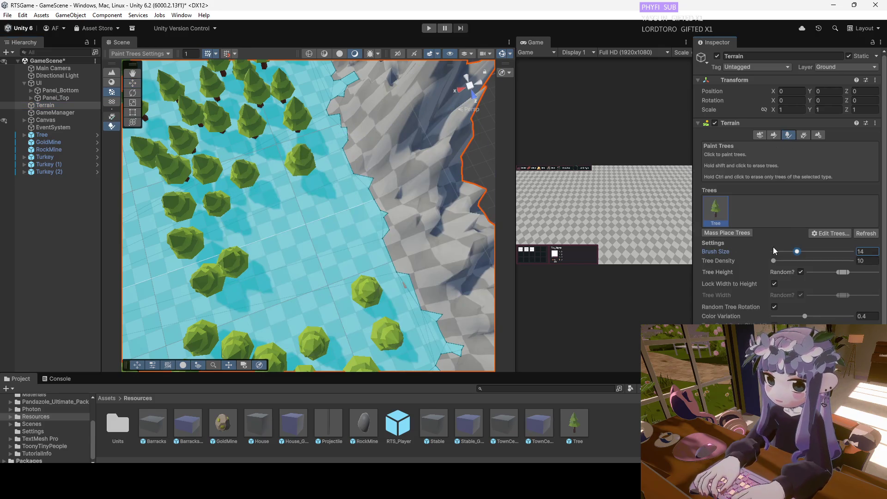
drag(789, 255, 796, 255)
click(305, 229)
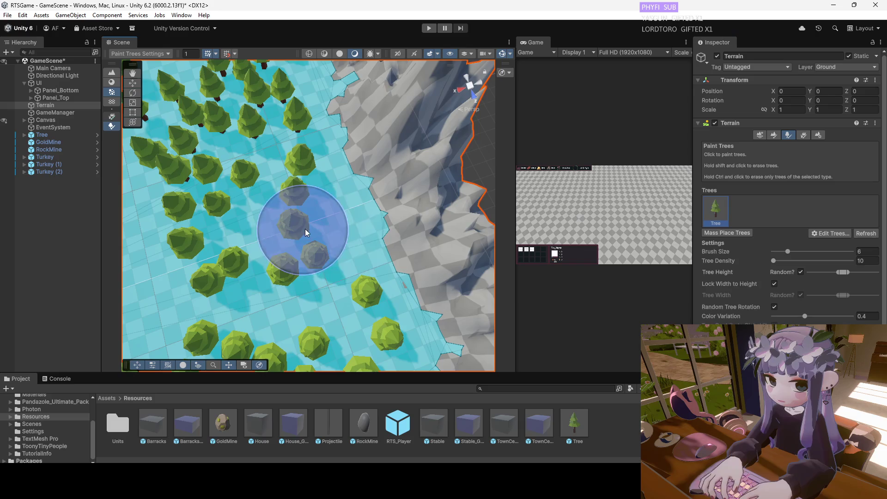
click(346, 229)
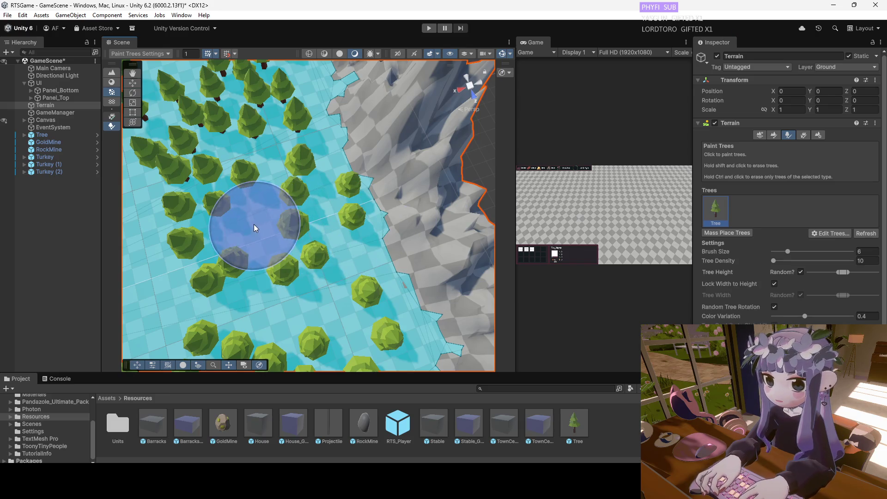
click(323, 268)
click(287, 297)
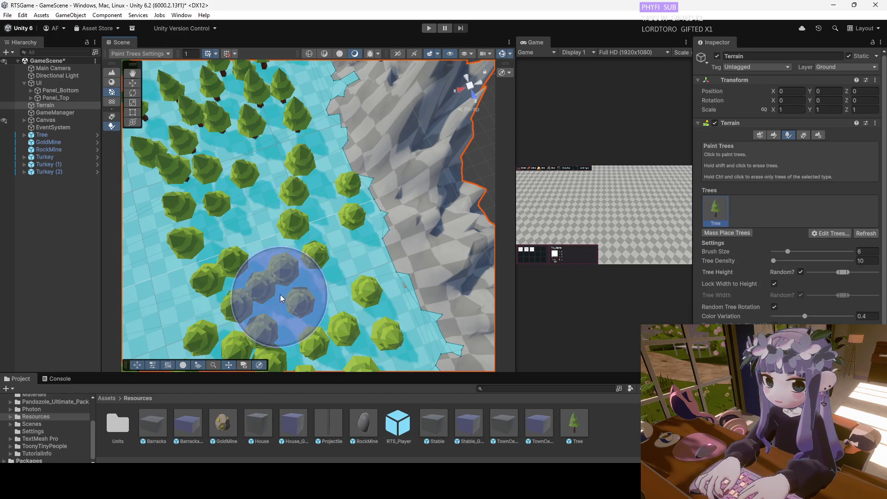
click(337, 273)
key(ctrl+z)
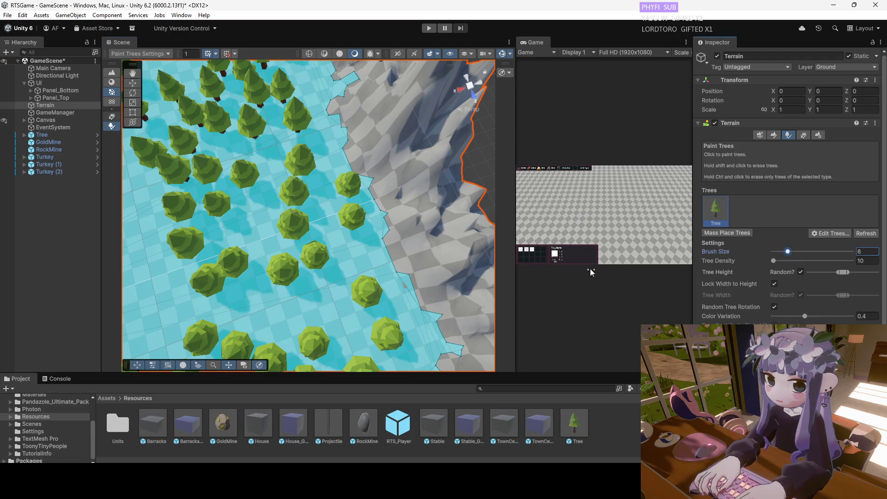
click(248, 295)
click(322, 299)
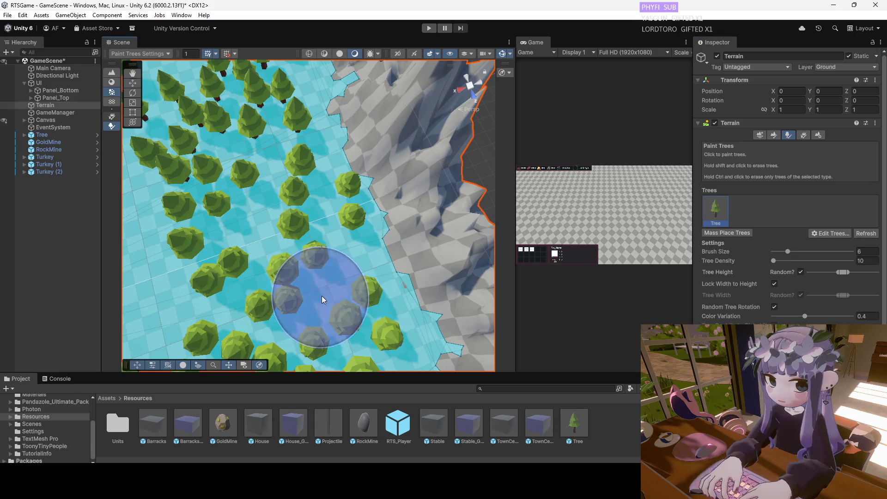
Plant larger tree clusters near the side edge and the ridge with brush size 21.
mouse_move(340, 254)
alt+mouse_down()
mouse_move(186, 229)
mouse_move(235, 248)
alt+mouse_up()
scroll(235, 247, up, 5)
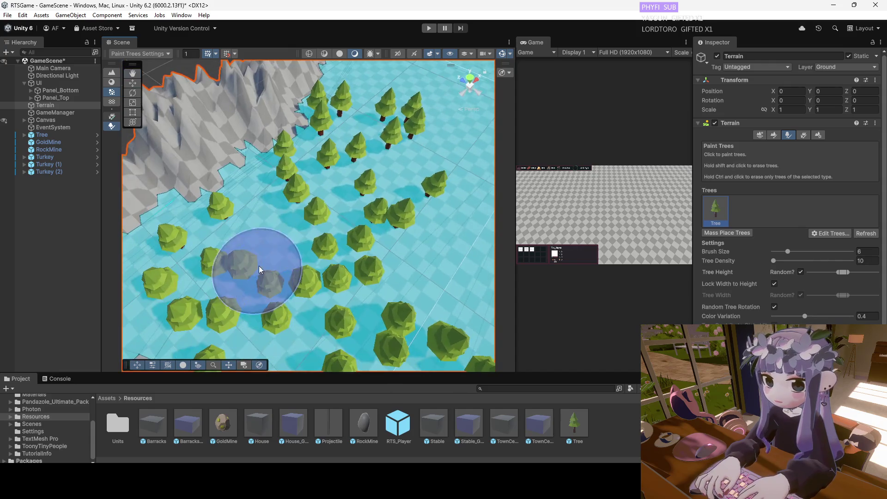
mouse_move(287, 204)
alt+mouse_down()
mouse_move(192, 237)
mouse_move(395, 158)
mouse_move(698, 270)
alt+mouse_up()
click(802, 251)
click(248, 160)
shift+click(245, 154)
click(237, 145)
mouse_move(237, 145)
alt+mouse_down()
mouse_move(275, 269)
mouse_move(247, 274)
mouse_move(227, 205)
alt+mouse_up()
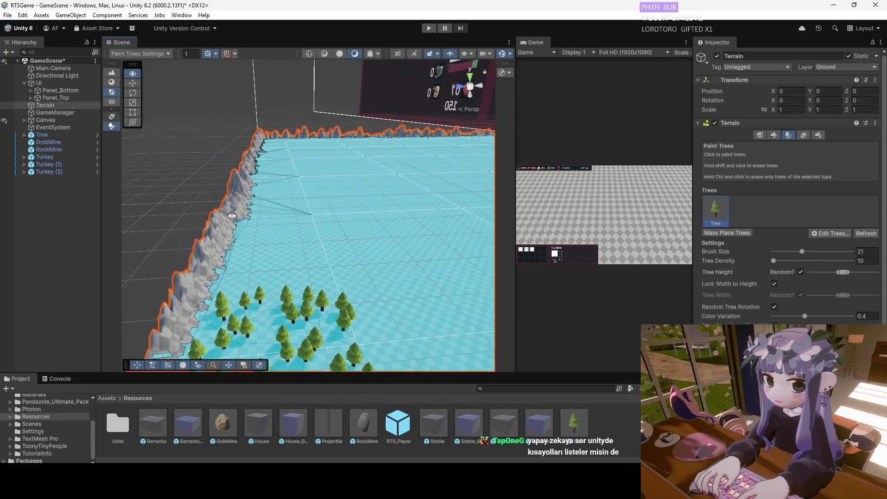
click(287, 263)
mouse_move(285, 200)
mouse_down()
mouse_move(281, 177)
mouse_move(317, 277)
mouse_move(280, 279)
mouse_move(301, 216)
mouse_up()
Switch to the Move tool and inspect the Tree prefab's settings.
key(w)
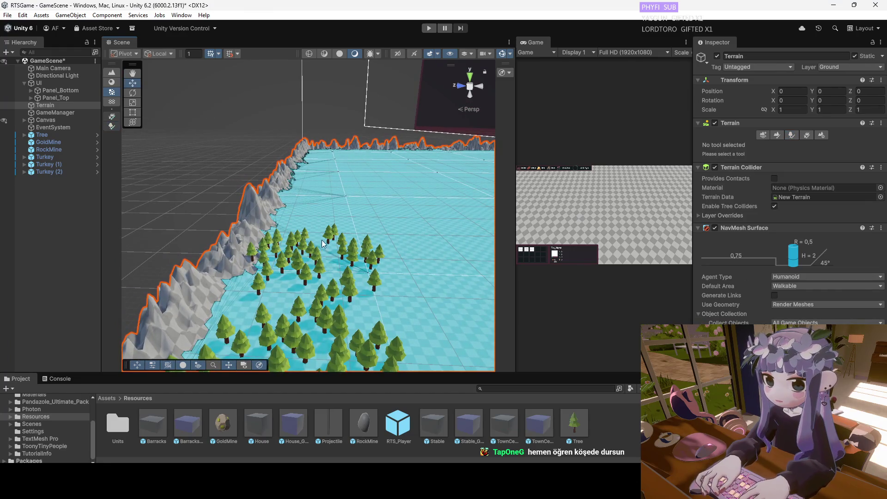
right_click(325, 217)
click(51, 112)
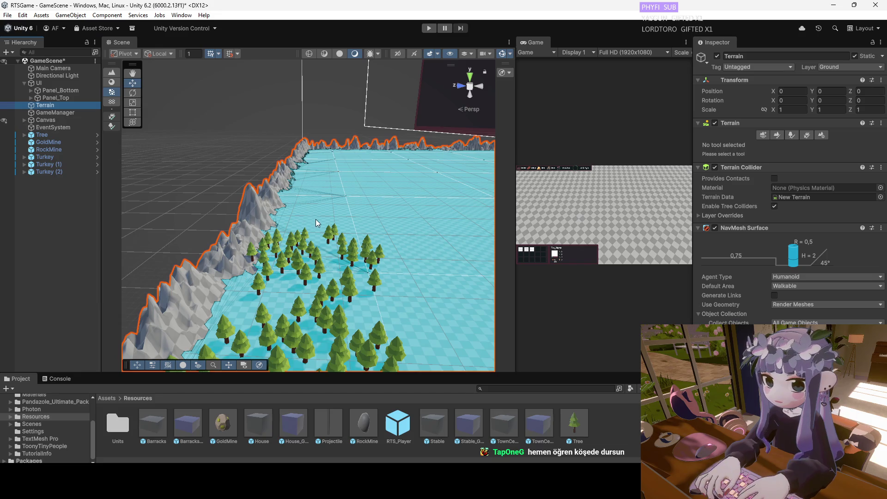
drag(316, 222, 327, 219)
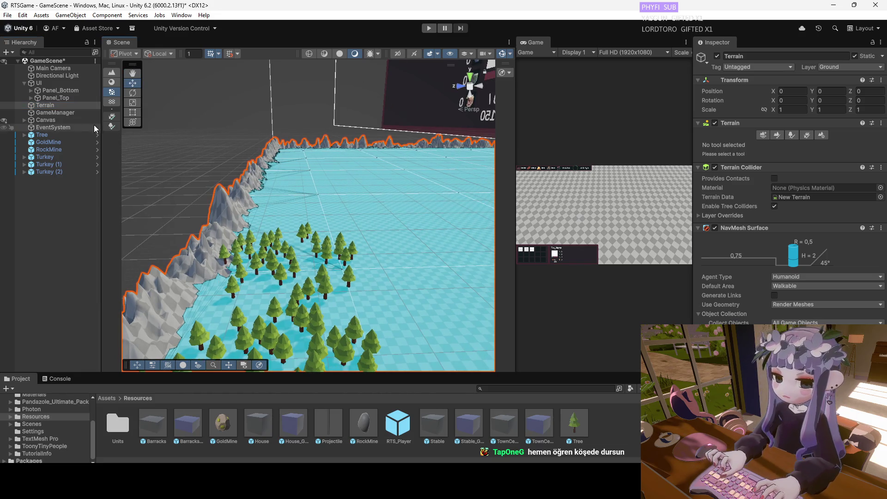
click(577, 424)
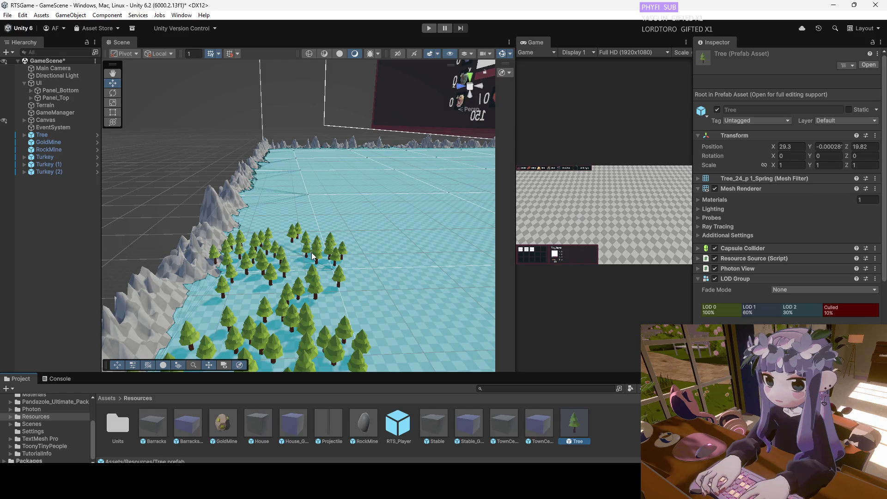
scroll(357, 279, down, 5)
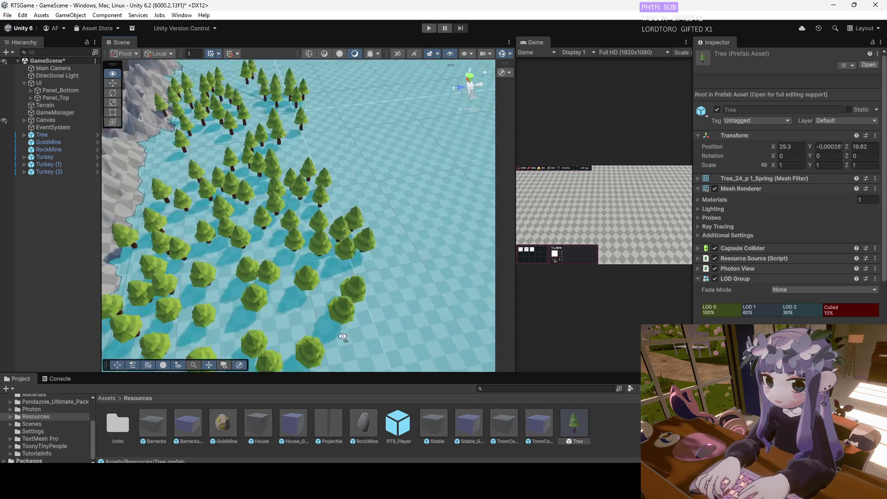
scroll(319, 348, down, 3)
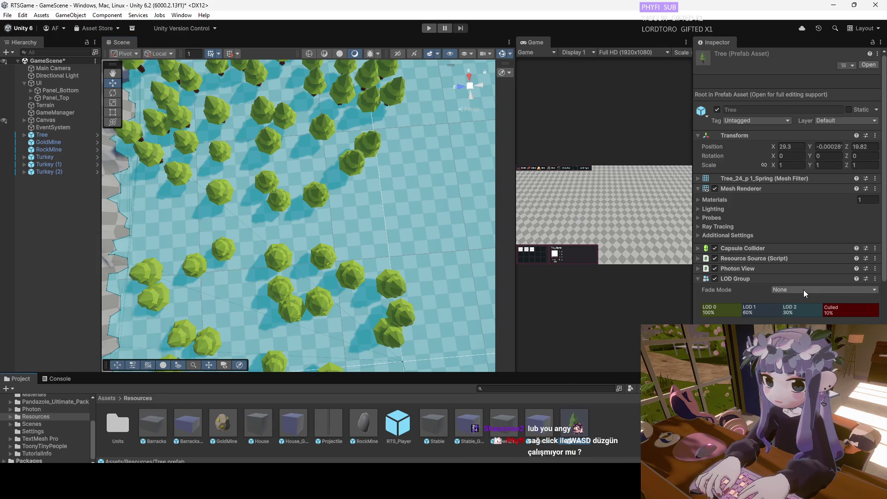
Reselect the Terrain for tree painting and orbit to the bare field at the terrain edge.
drag(401, 217, 587, 405)
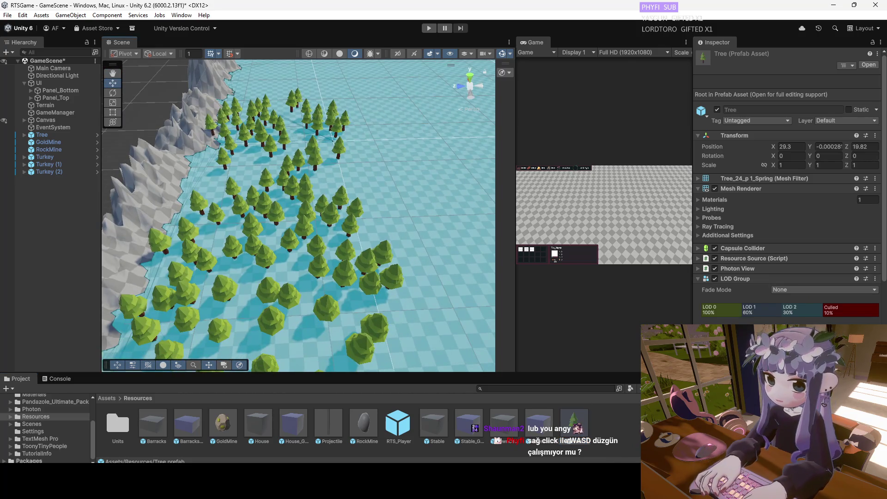
click(262, 209)
scroll(303, 162, down, 3)
mouse_move(317, 247)
mouse_down()
mouse_move(319, 170)
mouse_move(307, 115)
mouse_move(306, 154)
mouse_up()
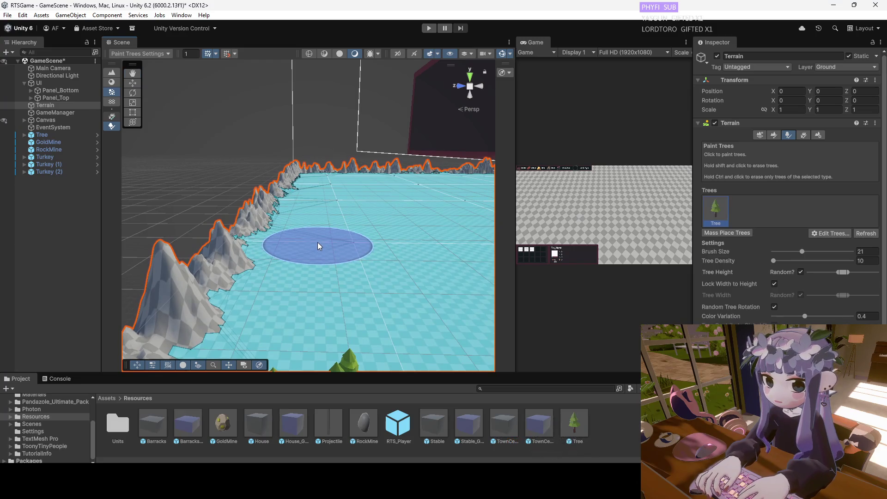
Undo the misplaced trees near the mountain edge, including nearby earlier ones.
mouse_move(320, 237)
mouse_down()
mouse_move(161, 237)
mouse_move(310, 244)
mouse_move(298, 274)
mouse_move(312, 234)
mouse_move(324, 258)
mouse_up()
key(ctrl+z)
key(ctrl+y)
key(ctrl+z)
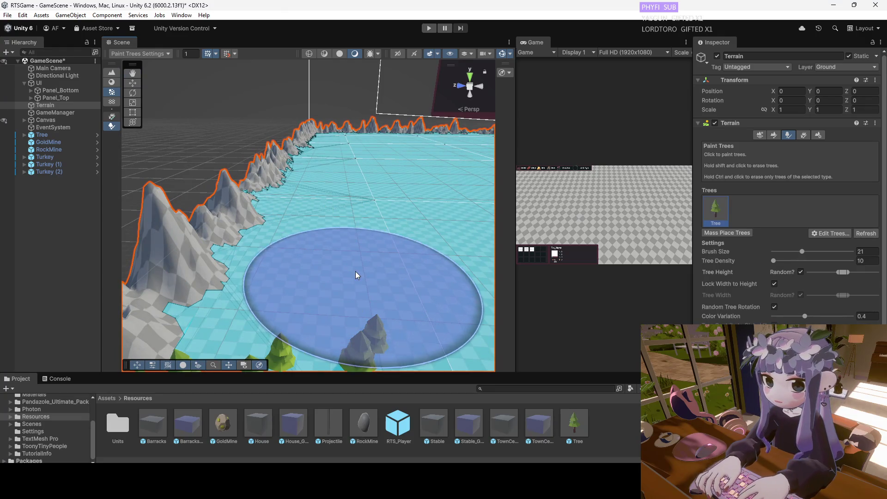
key(ctrl+z)
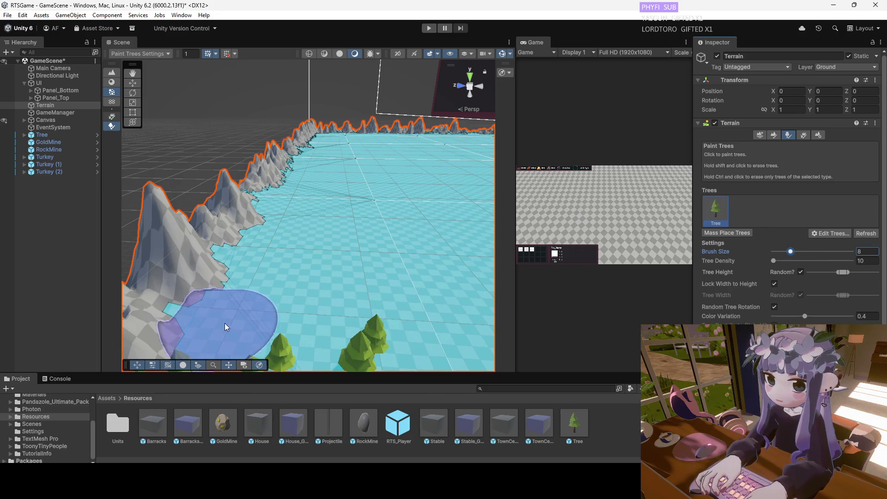
Paint a trail of pines along the left mountain edge with a larger brush, then switch to Move.
drag(240, 317, 254, 329)
mouse_move(343, 296)
mouse_down()
mouse_move(314, 262)
mouse_move(276, 258)
mouse_up()
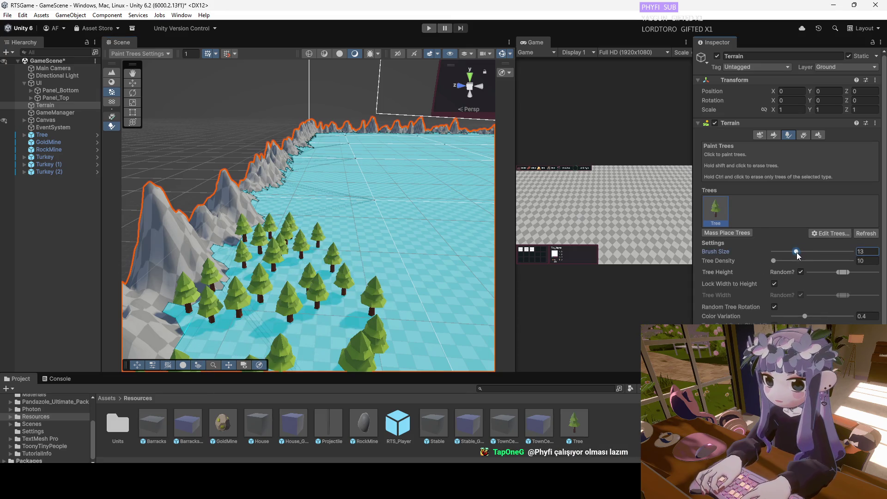
mouse_move(329, 175)
mouse_down()
mouse_move(272, 254)
mouse_move(277, 197)
mouse_move(271, 209)
mouse_up()
key(w)
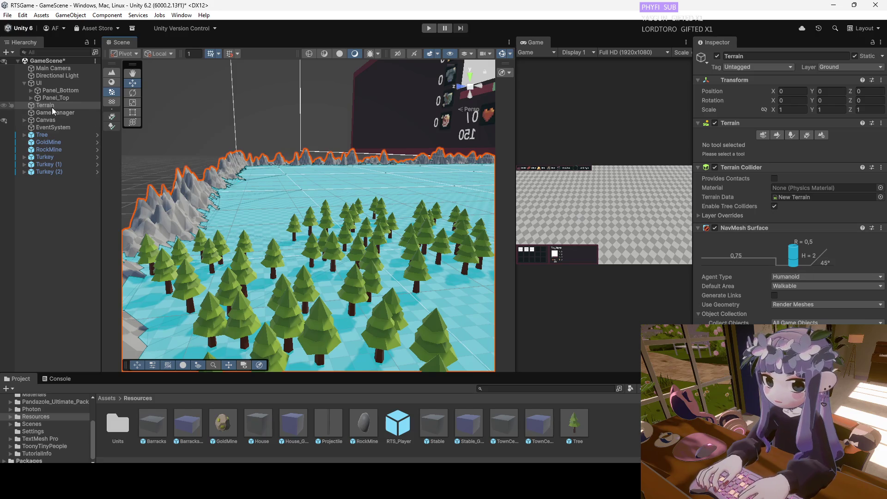
key(Down)
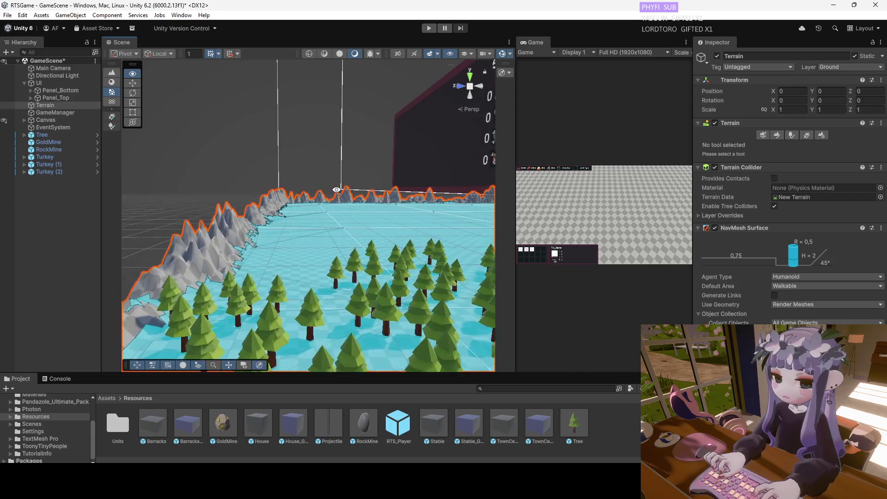
Paint a dense tree patch on the field, shift-erase part of it, and add a central cluster.
click(778, 134)
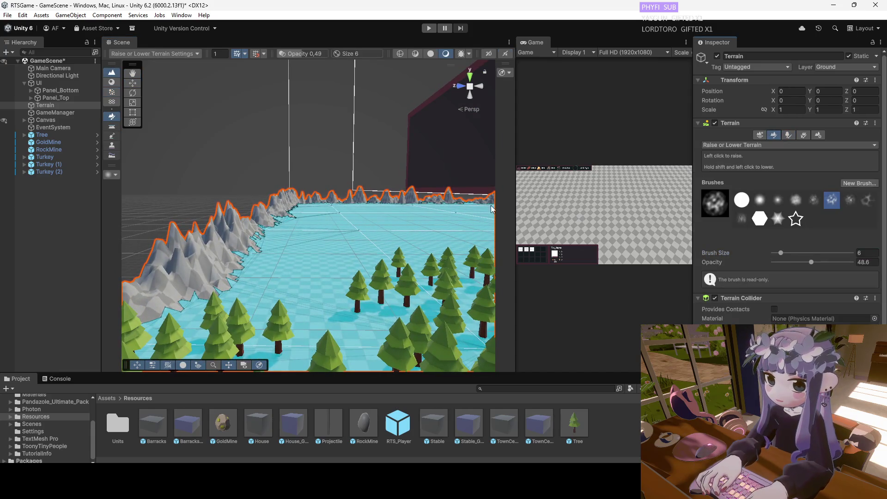
click(805, 135)
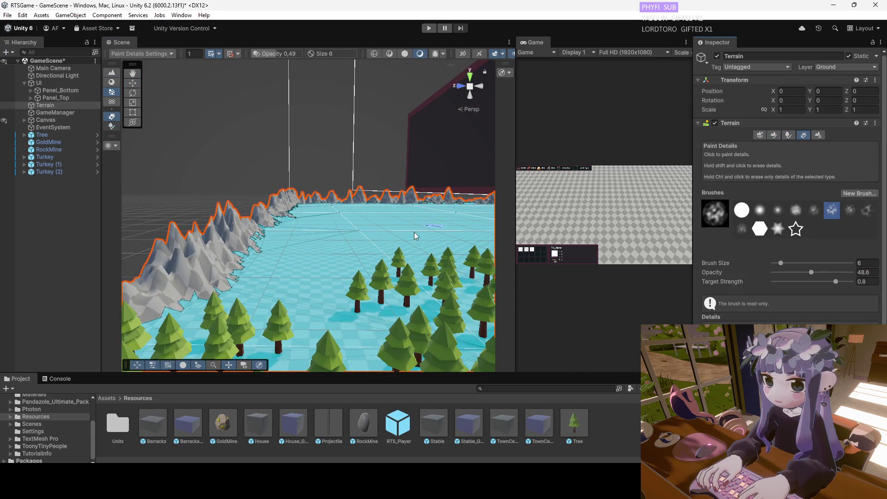
click(789, 137)
drag(319, 263, 332, 267)
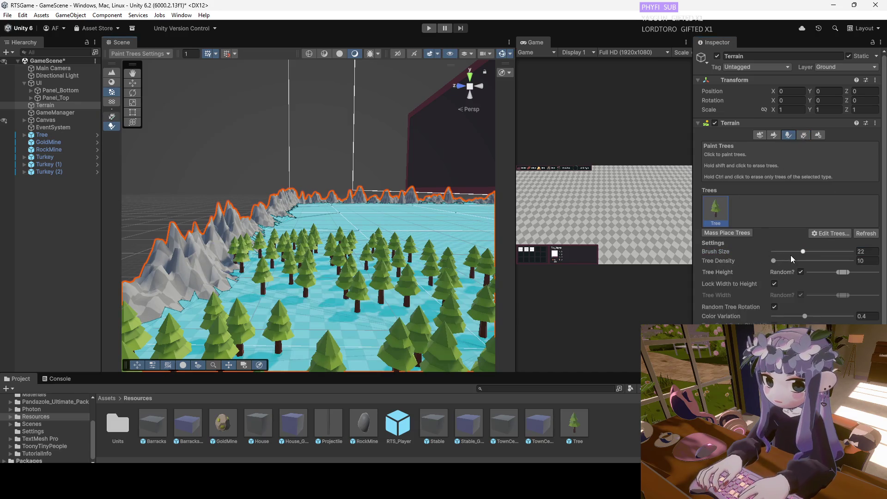
drag(258, 263, 362, 275)
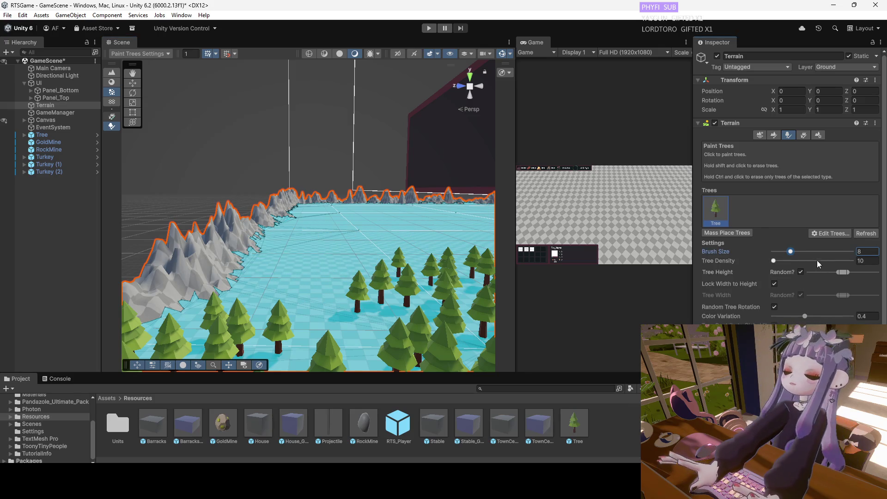
drag(315, 266, 298, 295)
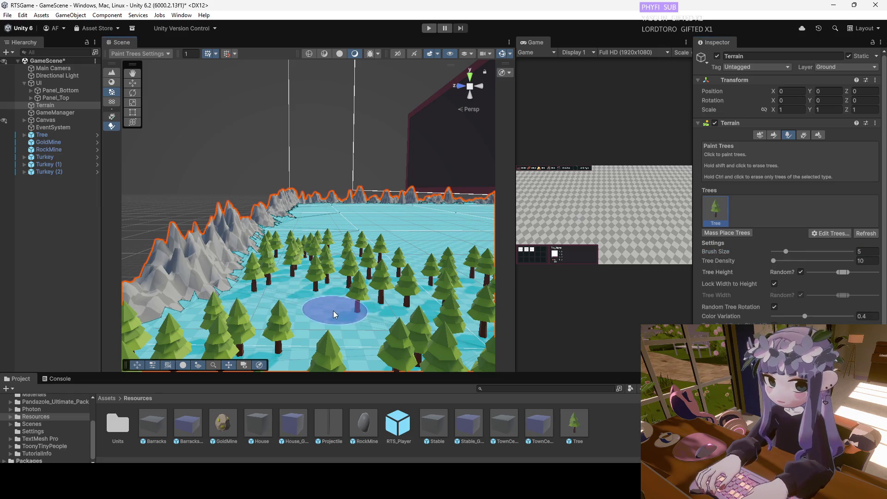
mouse_move(342, 319)
mouse_down()
mouse_move(327, 244)
mouse_move(329, 314)
mouse_up()
Paint many trees across the terrain at brush size 15, undoing an accidental Raise Terrain stroke.
click(797, 252)
mouse_move(284, 219)
mouse_down()
mouse_move(306, 209)
mouse_move(292, 155)
mouse_move(303, 124)
mouse_move(305, 132)
mouse_up()
mouse_move(367, 127)
mouse_down()
mouse_move(363, 241)
mouse_move(365, 231)
mouse_move(323, 208)
mouse_move(296, 119)
mouse_move(312, 265)
mouse_move(321, 256)
mouse_move(310, 253)
mouse_move(314, 305)
mouse_move(286, 335)
mouse_move(211, 281)
mouse_move(244, 279)
mouse_move(321, 219)
mouse_move(265, 91)
mouse_move(272, 191)
mouse_move(300, 173)
mouse_up()
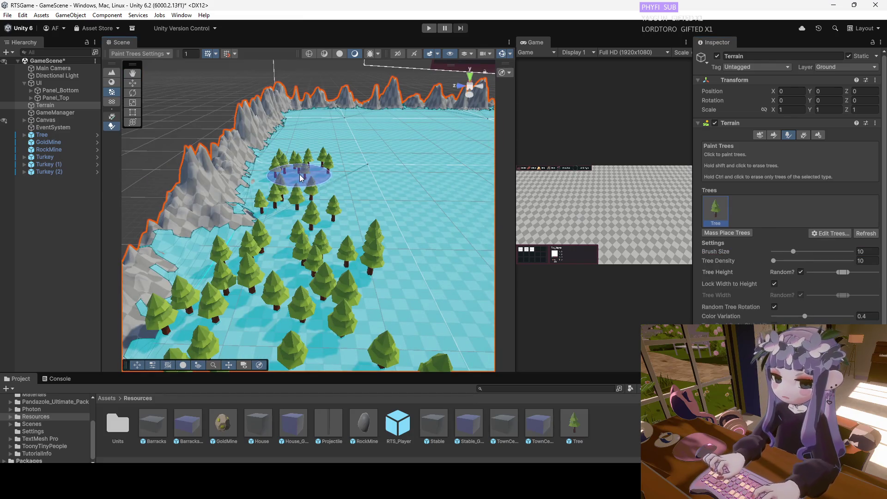
click(774, 135)
mouse_move(171, 248)
mouse_down()
mouse_move(164, 261)
mouse_move(177, 223)
mouse_move(170, 242)
mouse_up()
key(ctrl+z)
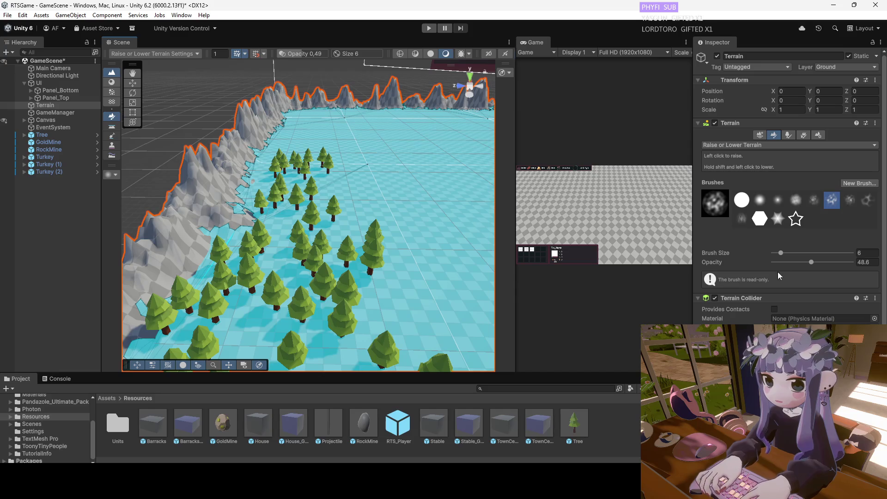
click(788, 136)
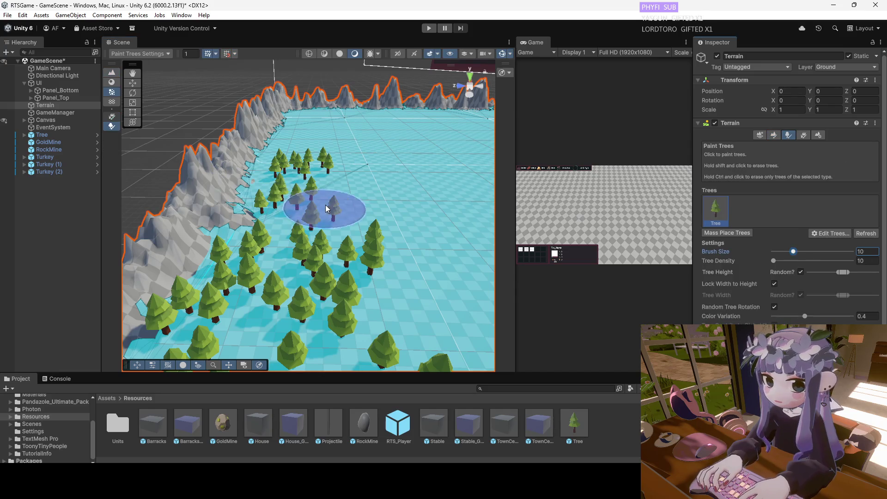
Paint pine clusters on the mid-left, right and far parts of the field.
mouse_move(346, 204)
mouse_down()
mouse_move(341, 123)
mouse_move(332, 229)
mouse_up()
click(283, 225)
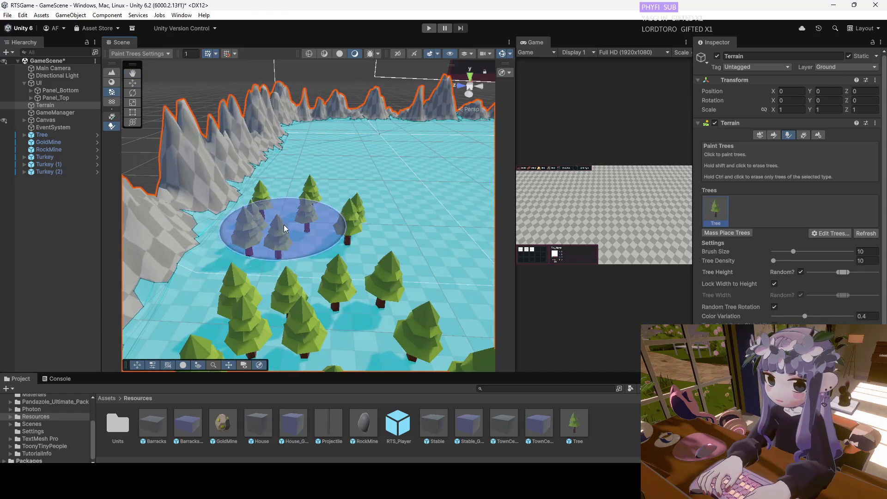
click(409, 236)
mouse_move(331, 164)
mouse_down()
mouse_move(300, 189)
mouse_move(347, 200)
mouse_move(258, 213)
mouse_move(336, 243)
mouse_move(353, 150)
mouse_move(358, 171)
mouse_up()
mouse_move(304, 281)
mouse_down()
mouse_move(347, 302)
mouse_move(329, 284)
mouse_up()
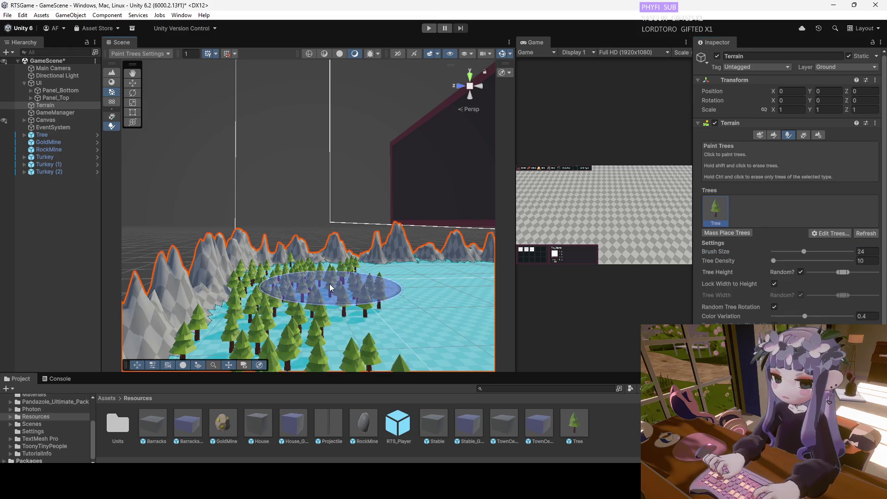
scroll(329, 283, up, 5)
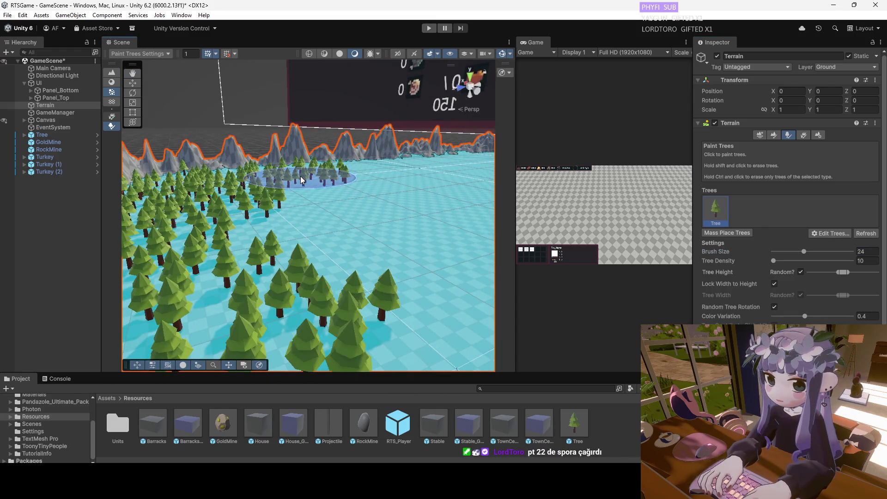
mouse_move(284, 233)
mouse_down()
mouse_move(350, 296)
mouse_move(766, 260)
mouse_up()
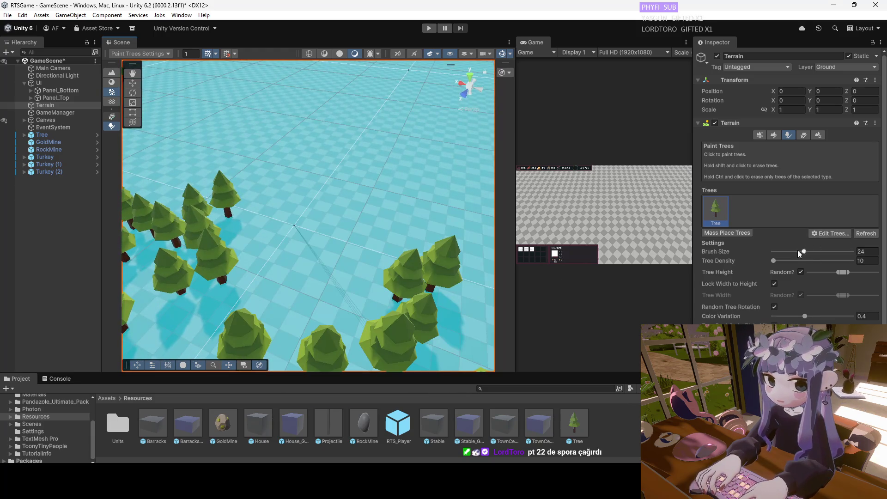
Add two small tree patches mid-field with the brush shrunk to size 5.
click(298, 280)
click(356, 254)
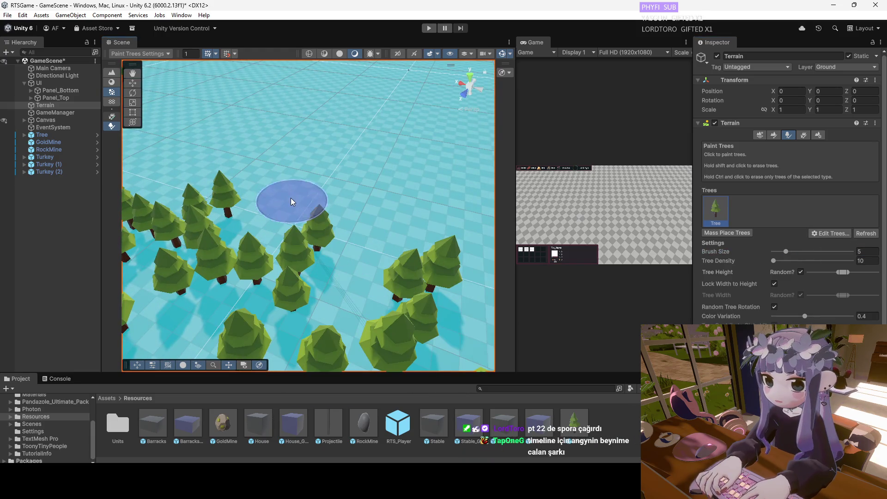
click(290, 198)
scroll(323, 289, down, 5)
scroll(393, 261, up, 2)
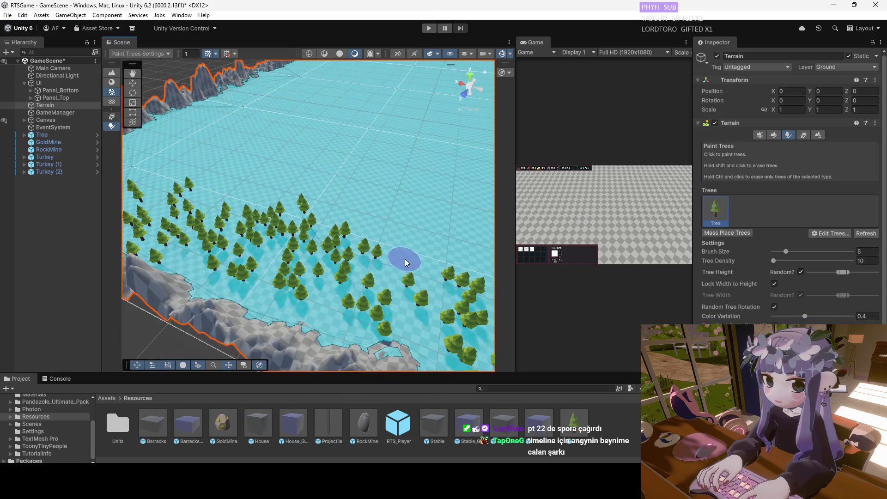
Paint a few more trees on the open near field and remove a stray tree on the right.
drag(304, 268, 345, 221)
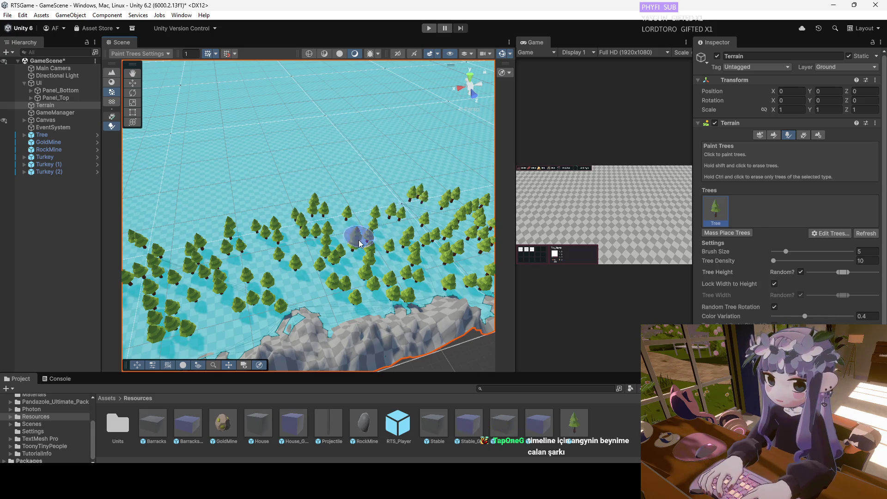
drag(360, 243, 268, 209)
mouse_move(324, 208)
mouse_down()
mouse_move(280, 199)
mouse_move(267, 205)
mouse_move(260, 193)
mouse_move(299, 196)
mouse_move(331, 240)
mouse_up()
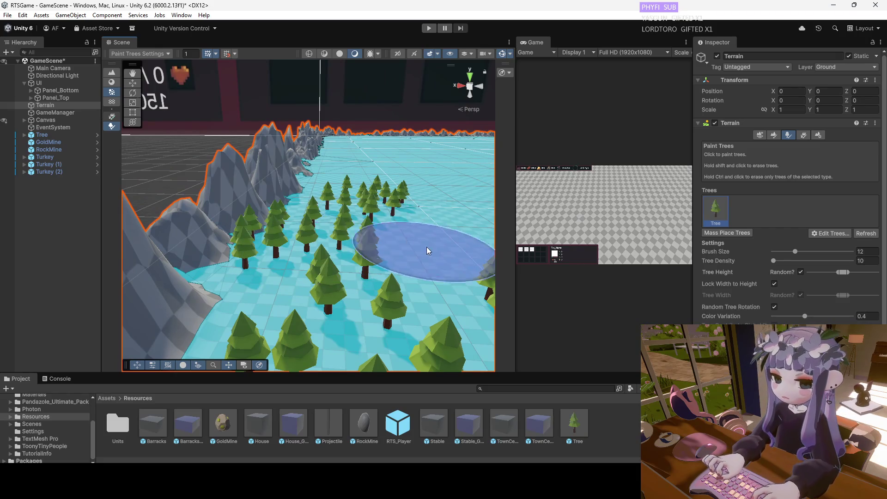
drag(303, 210, 400, 247)
click(289, 204)
mouse_move(289, 203)
mouse_down()
mouse_move(275, 142)
mouse_move(259, 133)
mouse_move(266, 148)
mouse_up()
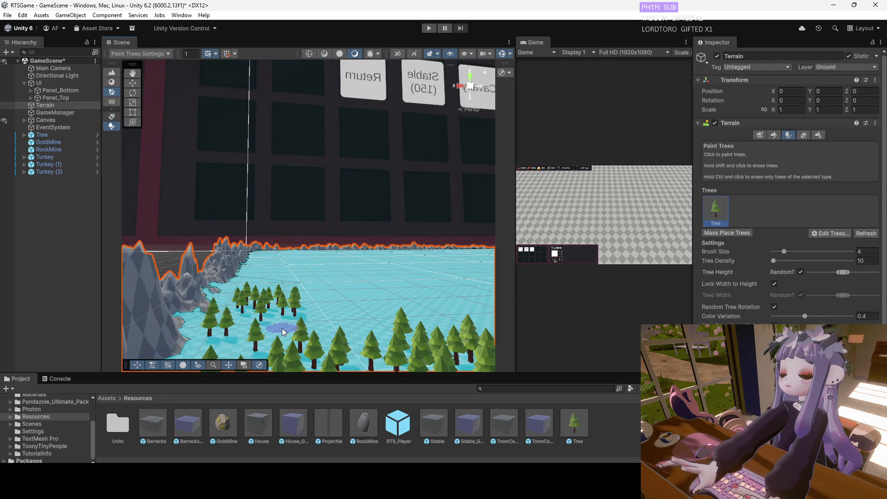
mouse_move(319, 332)
mouse_down()
mouse_move(333, 300)
mouse_move(345, 307)
mouse_move(369, 340)
mouse_move(376, 374)
mouse_move(333, 326)
mouse_up()
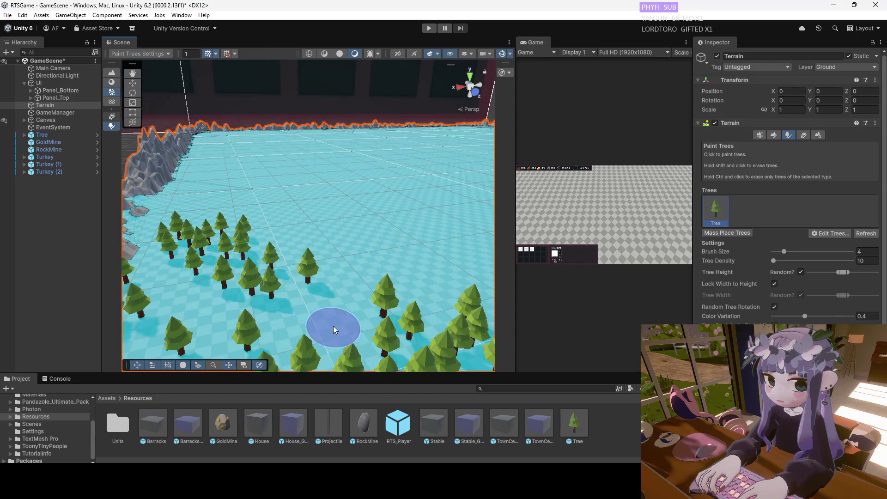
click(295, 324)
shift+click(323, 320)
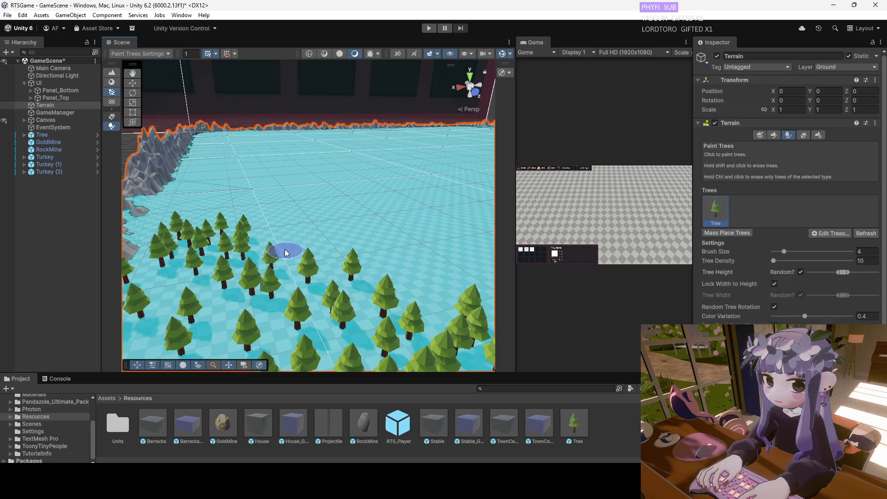
scroll(293, 265, up, 5)
mouse_move(314, 262)
mouse_down()
mouse_move(361, 338)
mouse_move(281, 285)
mouse_up()
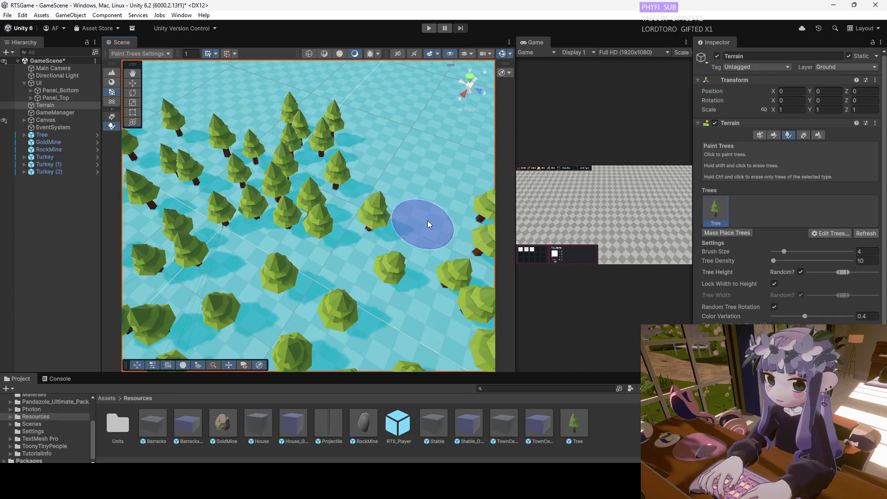
drag(406, 189, 438, 287)
mouse_move(339, 267)
mouse_down()
mouse_move(388, 230)
mouse_move(311, 213)
mouse_move(484, 224)
mouse_move(305, 153)
mouse_move(301, 119)
mouse_move(277, 248)
mouse_up()
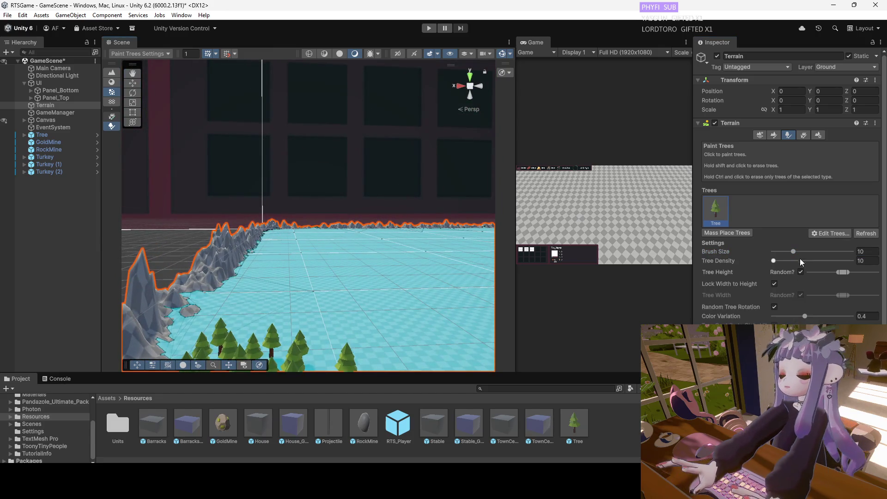
Place a tree patch on the field after several undone tries, plus patches beside the mountains.
click(287, 316)
key(ctrl+z)
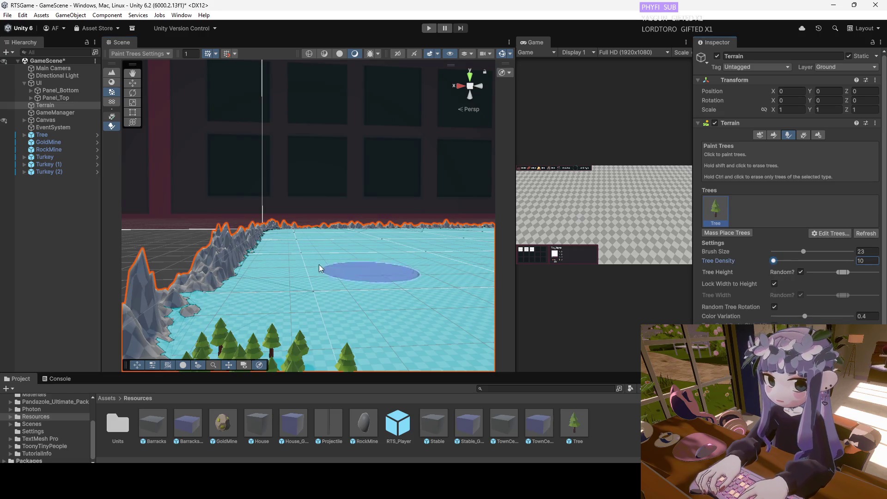
click(290, 312)
key(ctrl+z)
click(296, 305)
key(ctrl+z)
click(287, 292)
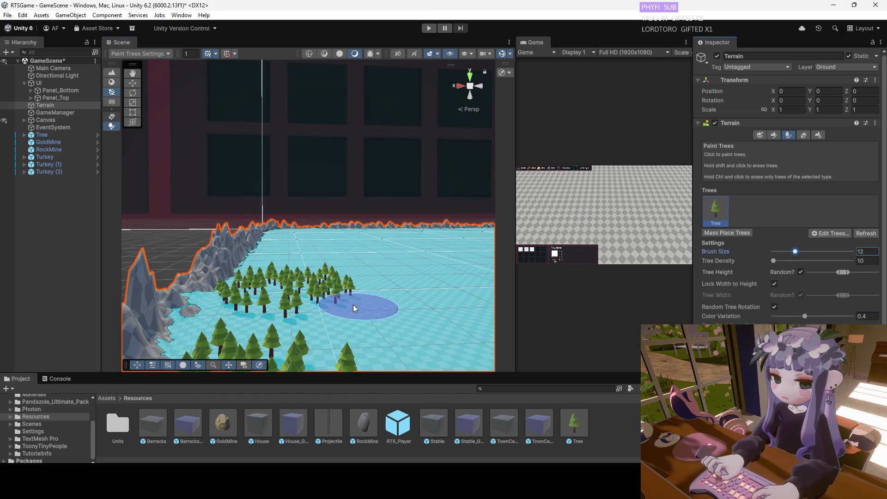
click(298, 325)
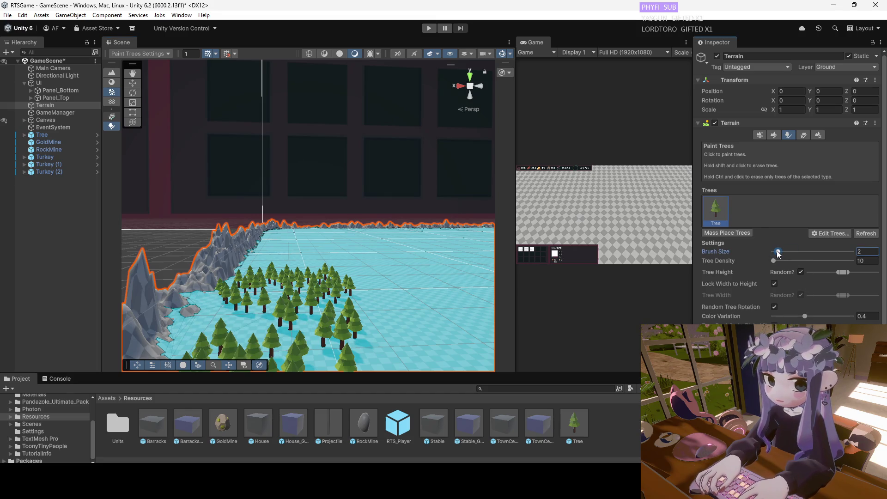
scroll(284, 321, up, 3)
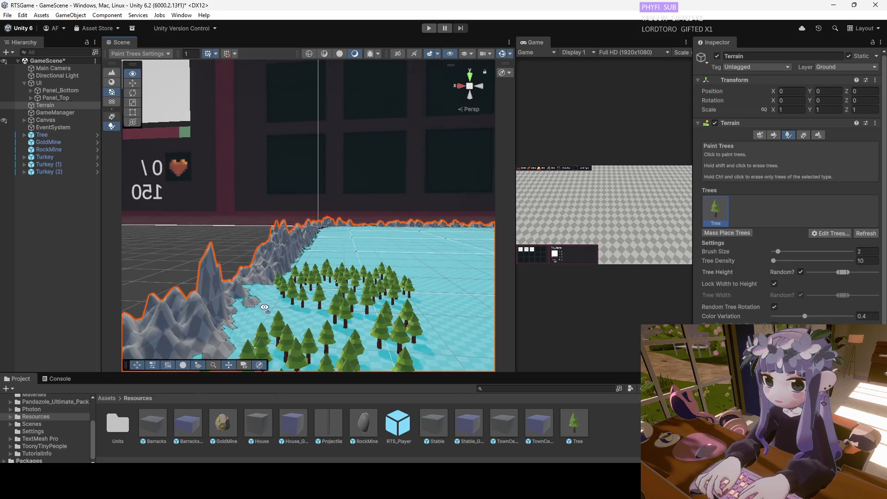
click(298, 344)
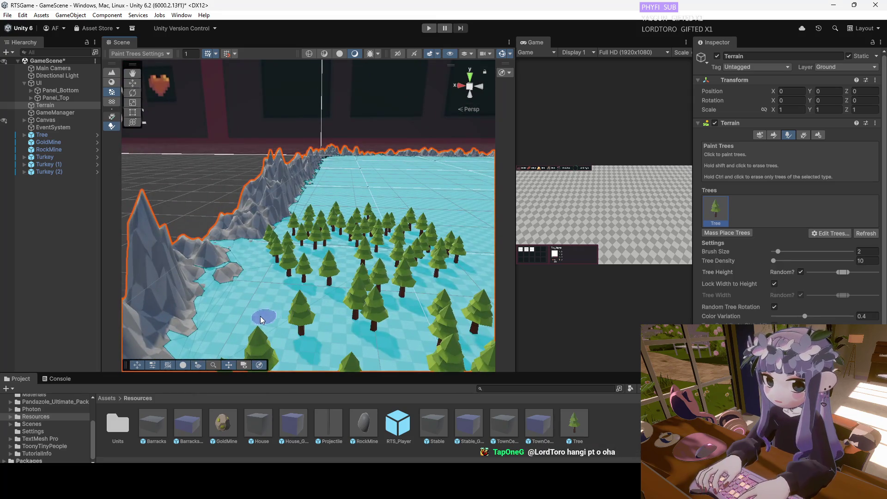
Try a long tree stroke along the field, undo it, and survey the tree line from several angles.
mouse_move(393, 356)
mouse_down()
mouse_move(362, 197)
mouse_move(318, 229)
mouse_move(328, 265)
mouse_up()
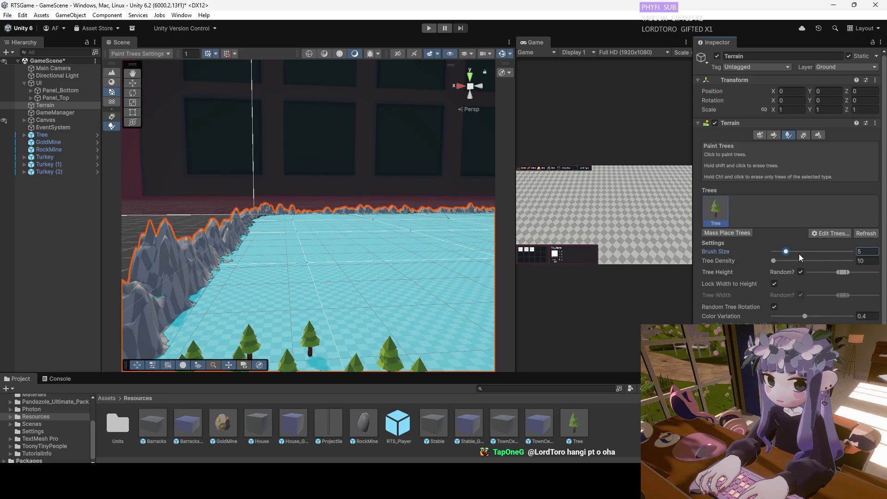
mouse_move(247, 299)
mouse_down()
mouse_move(239, 319)
mouse_move(317, 301)
mouse_move(351, 320)
mouse_move(324, 276)
mouse_move(265, 264)
mouse_move(355, 207)
mouse_move(373, 212)
mouse_move(306, 254)
mouse_move(222, 252)
mouse_up()
key(ctrl+z)
key(ctrl+z)
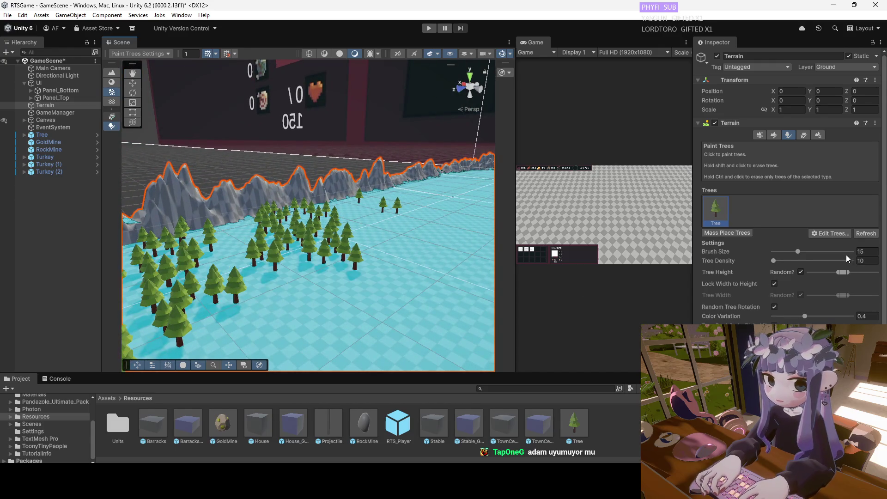
mouse_move(238, 244)
mouse_down()
mouse_move(178, 298)
mouse_move(272, 285)
mouse_up()
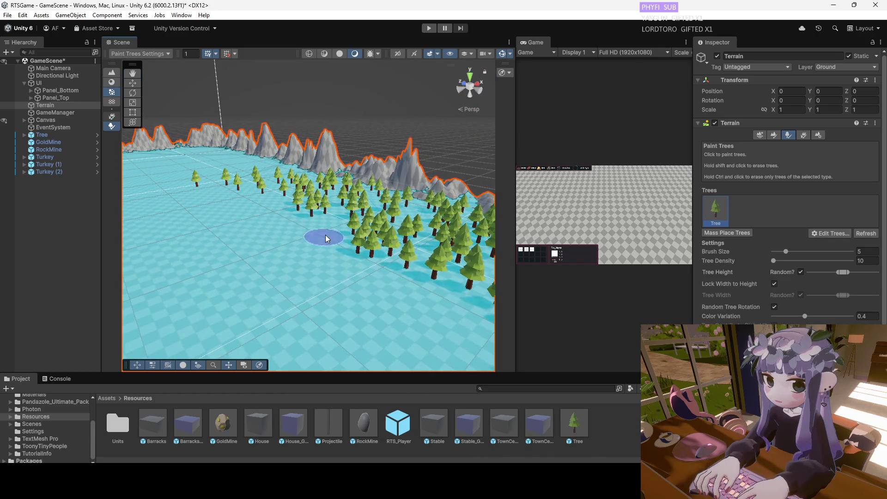
drag(320, 258, 323, 236)
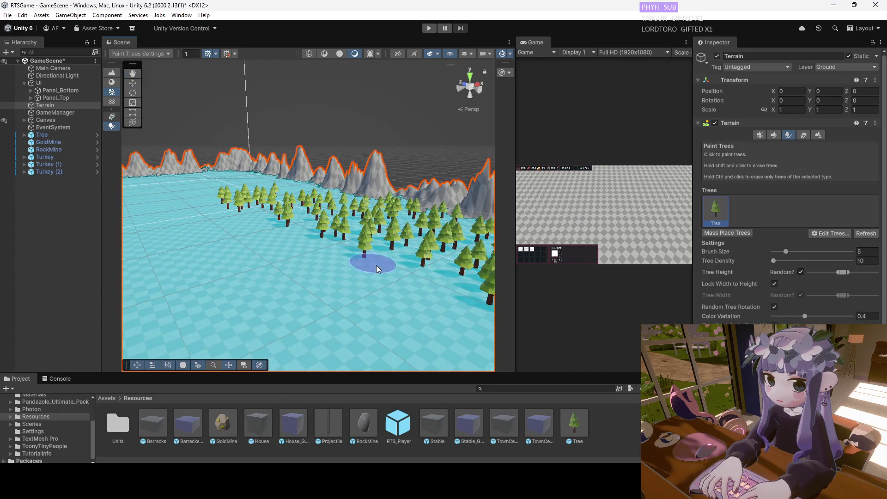
drag(439, 290, 809, 256)
mouse_move(497, 256)
mouse_down()
mouse_move(332, 280)
mouse_move(254, 279)
mouse_move(162, 208)
mouse_up()
With the Terrain reselected, paint a row of trees and fill the remaining gaps by the mountains.
click(62, 106)
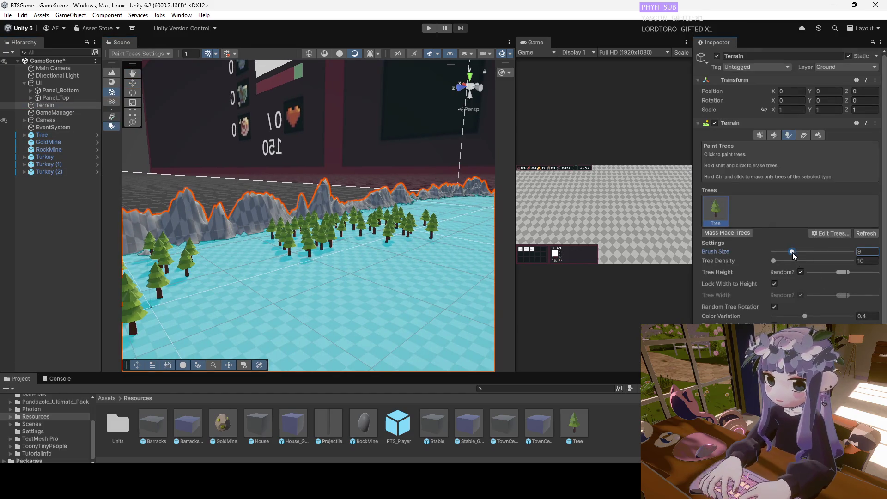
click(235, 253)
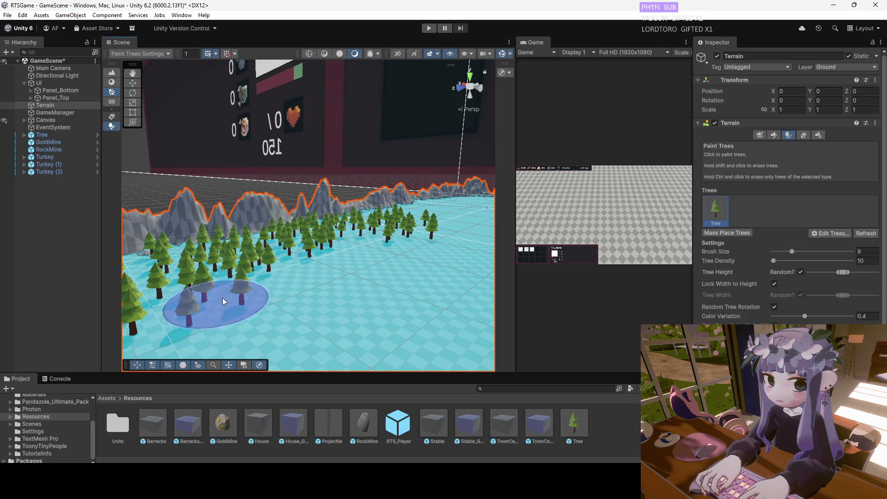
mouse_move(275, 273)
mouse_down()
mouse_move(333, 242)
mouse_move(281, 273)
mouse_move(198, 286)
mouse_up()
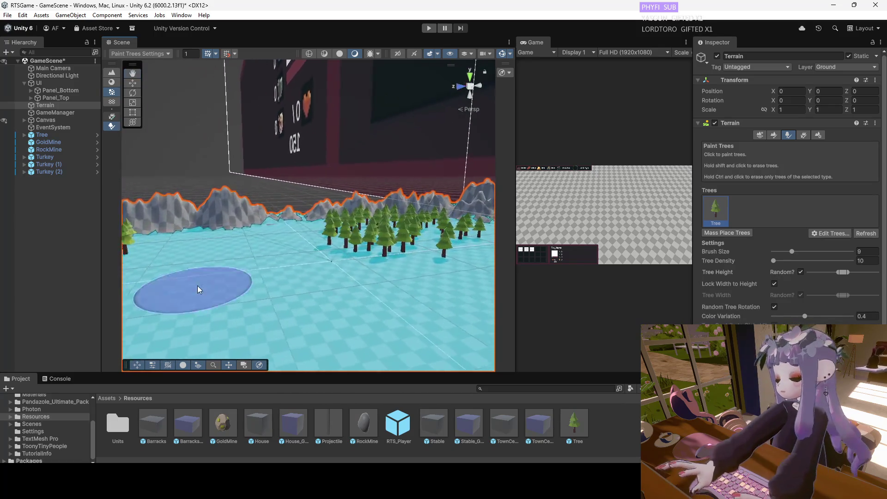
drag(168, 245, 129, 264)
click(252, 210)
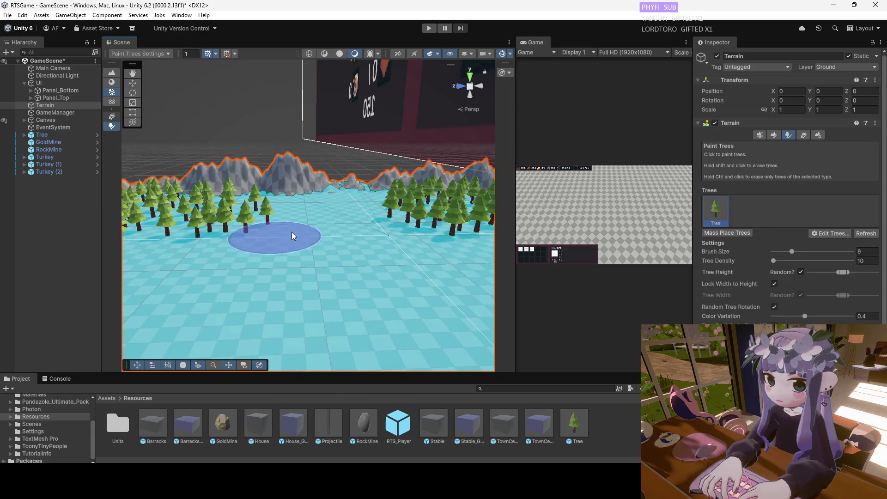
click(239, 214)
mouse_move(301, 224)
mouse_down()
mouse_move(299, 204)
mouse_move(310, 226)
mouse_up()
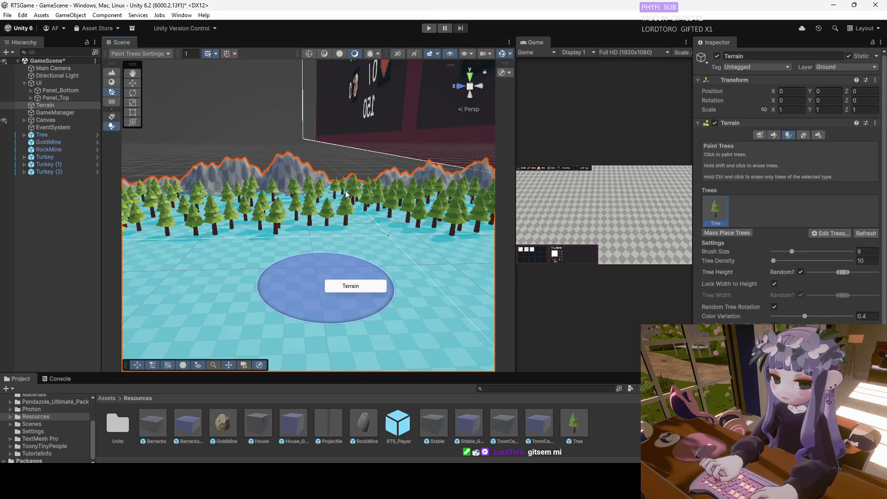
mouse_move(320, 244)
mouse_down()
mouse_move(347, 191)
mouse_move(353, 99)
mouse_move(342, 235)
mouse_move(314, 387)
mouse_move(437, 309)
mouse_up()
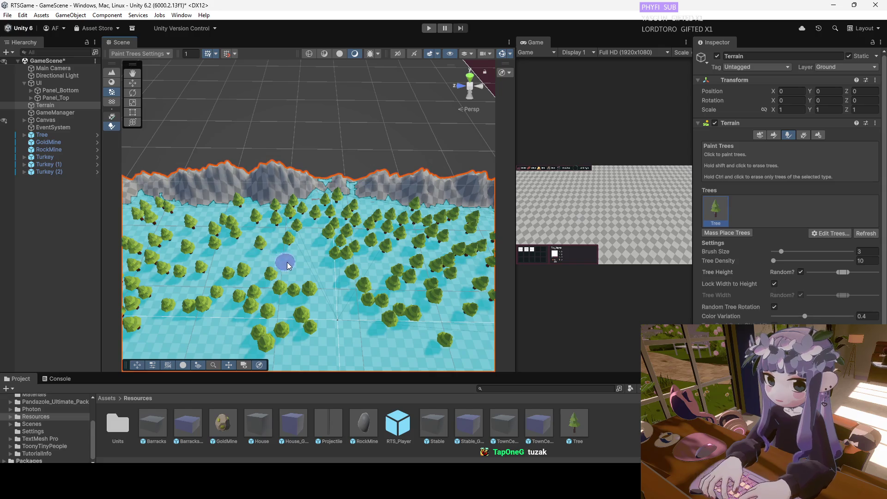
Paint and shift-erase pine clusters along the mountain edge, ending with a trail toward the mountains.
mouse_move(370, 271)
mouse_down()
mouse_move(363, 218)
mouse_move(416, 240)
mouse_move(568, 275)
mouse_up()
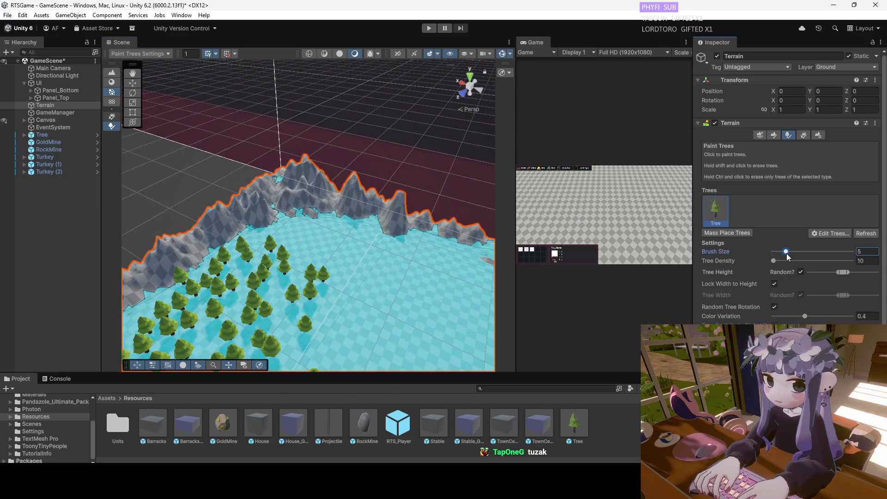
scroll(342, 228, up, 2)
click(295, 240)
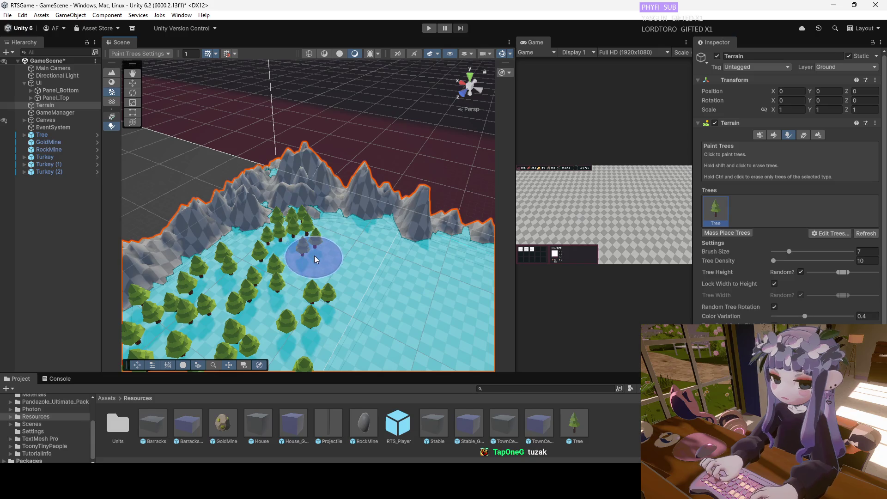
click(350, 264)
shift+drag(350, 265, 354, 250)
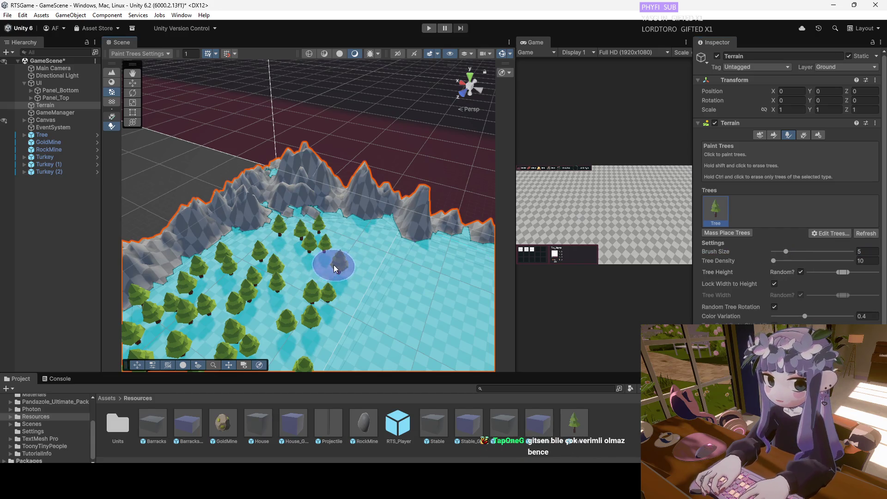
drag(391, 226, 371, 277)
shift+drag(364, 309, 367, 290)
mouse_move(367, 320)
mouse_down()
mouse_move(407, 305)
mouse_move(434, 257)
mouse_move(416, 291)
mouse_move(306, 226)
mouse_up()
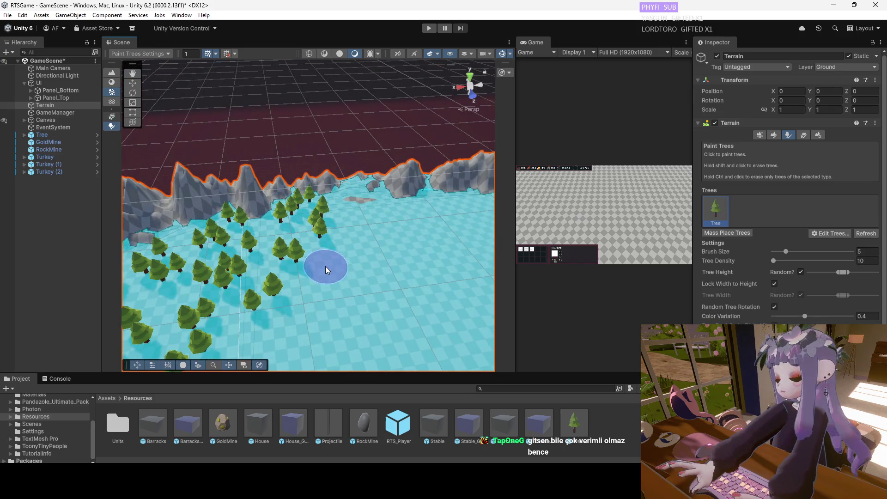
drag(325, 266, 313, 309)
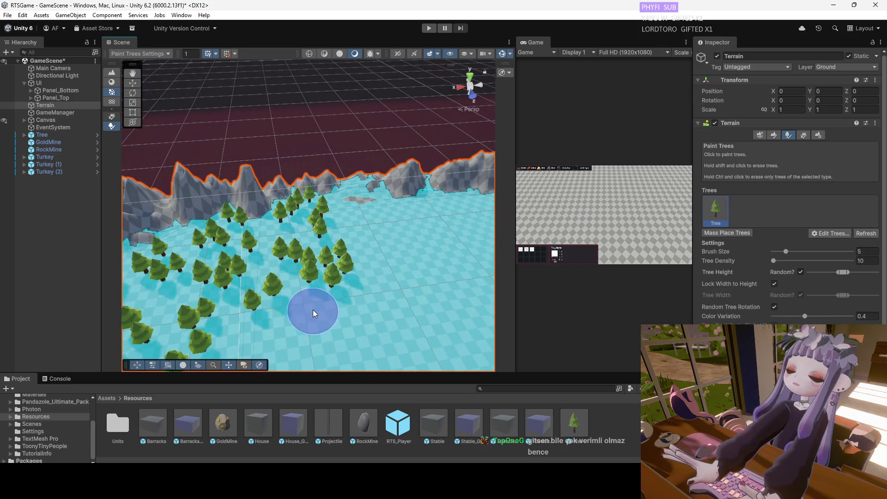
Raise a mound along the mountain ridge with the Raise or Lower Terrain brush.
click(774, 135)
mouse_move(384, 166)
mouse_down()
mouse_move(352, 185)
mouse_move(424, 175)
mouse_move(301, 196)
mouse_up()
mouse_move(337, 234)
mouse_down()
mouse_move(295, 271)
mouse_move(317, 267)
mouse_move(245, 220)
mouse_up()
mouse_move(311, 223)
mouse_down()
mouse_move(327, 224)
mouse_move(270, 221)
mouse_move(370, 225)
mouse_move(238, 252)
mouse_move(259, 250)
mouse_up()
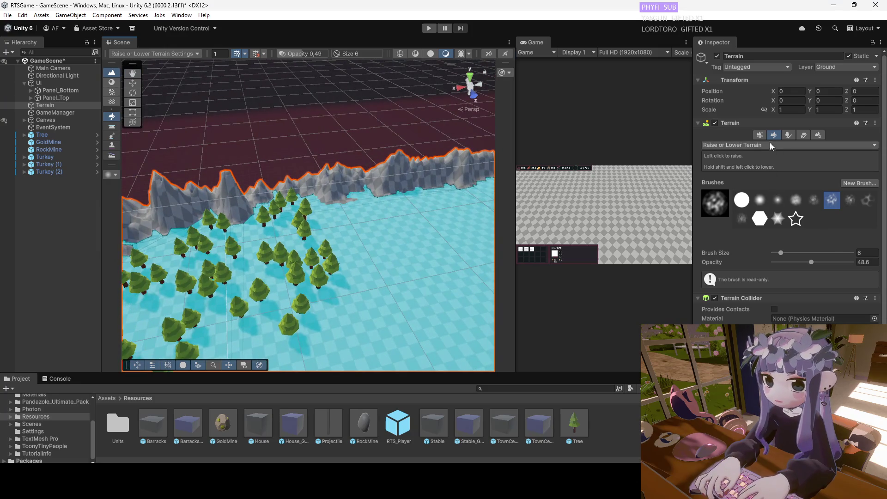
Paint more trees on the open field toward the mountains and set the tree brush size to 7.
click(762, 134)
click(790, 135)
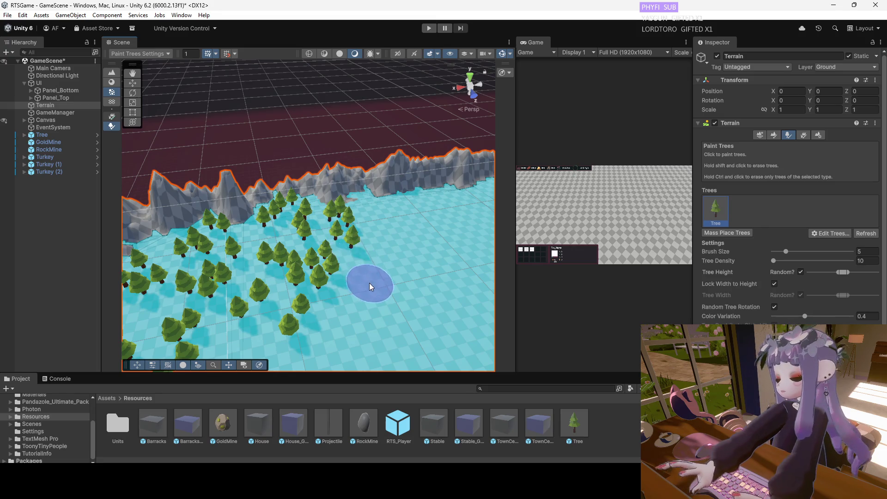
click(395, 262)
mouse_move(423, 271)
mouse_down()
mouse_move(410, 285)
mouse_move(452, 264)
mouse_move(420, 194)
mouse_move(421, 218)
mouse_move(416, 205)
mouse_move(440, 210)
mouse_move(422, 213)
mouse_move(426, 221)
mouse_up()
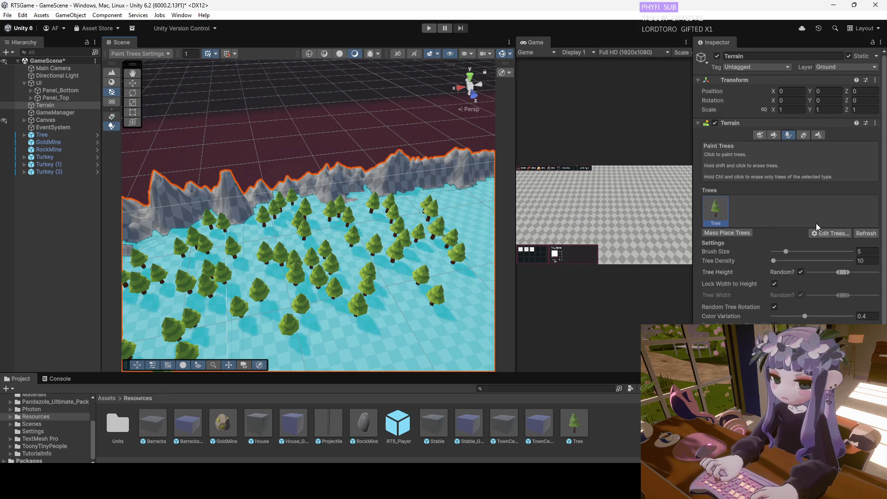
click(789, 251)
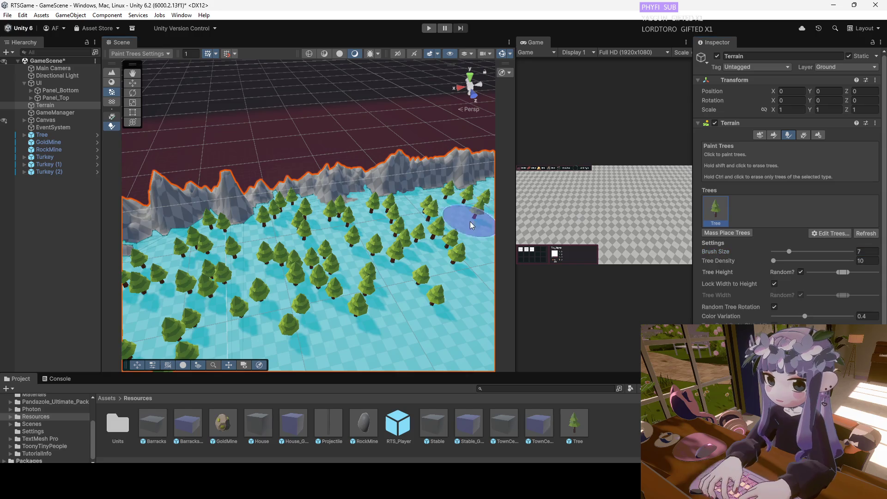
drag(473, 238, 375, 206)
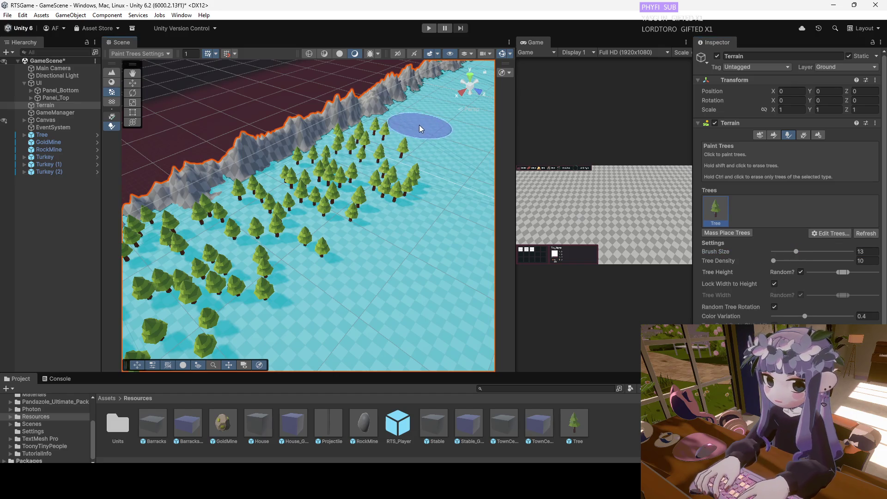
Paint pine clusters along the foot of the far mountains.
click(387, 149)
mouse_move(386, 148)
mouse_down()
mouse_move(423, 89)
mouse_move(352, 98)
mouse_move(255, 185)
mouse_up()
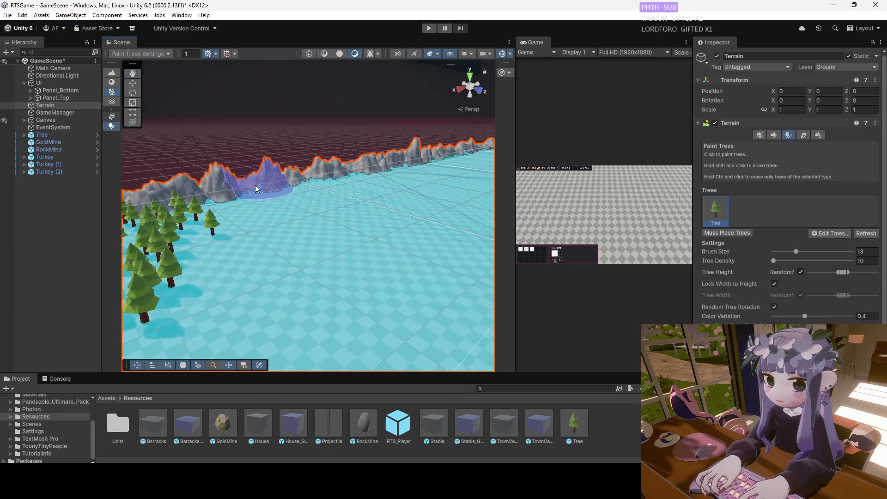
mouse_move(251, 251)
mouse_down()
mouse_move(351, 214)
mouse_move(339, 194)
mouse_up()
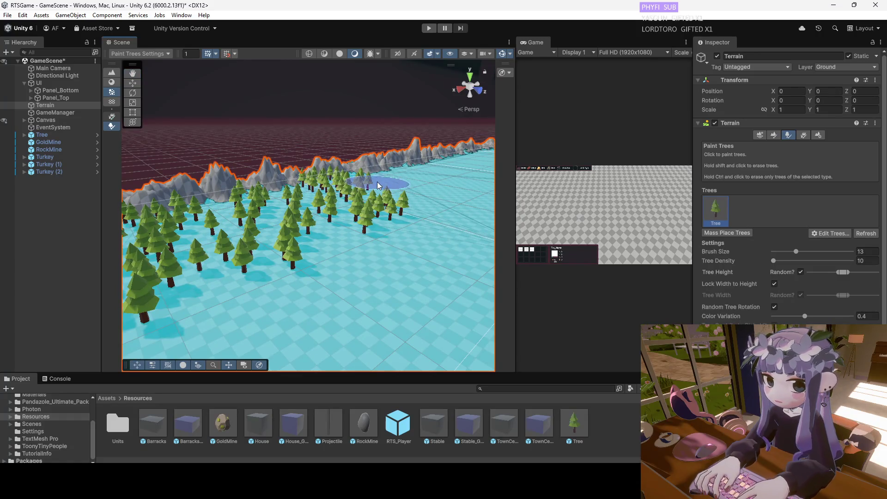
drag(293, 258, 415, 132)
key(f)
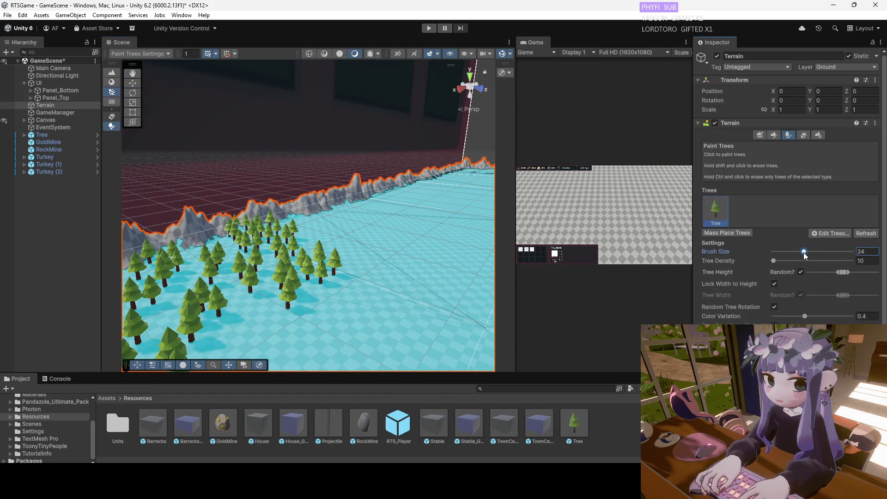
Paint a large tree cluster to fill the remaining gap near the terrain corner.
click(352, 229)
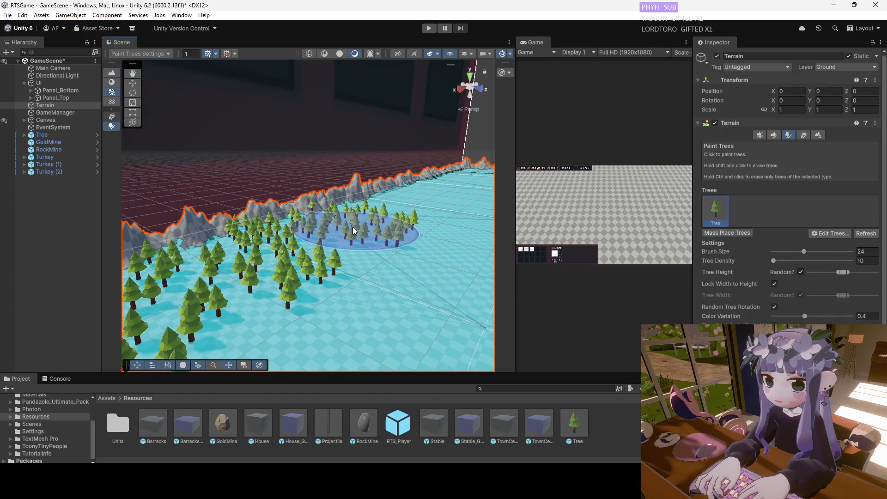
mouse_move(365, 242)
mouse_down()
mouse_move(416, 155)
mouse_move(408, 174)
mouse_move(462, 208)
mouse_up()
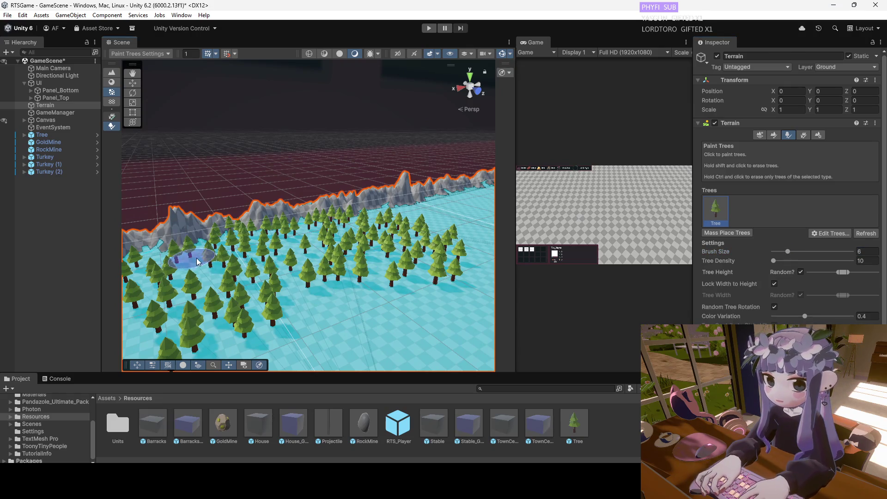
drag(189, 254, 211, 293)
mouse_move(260, 276)
mouse_down()
mouse_move(374, 223)
mouse_move(291, 185)
mouse_move(361, 215)
mouse_move(339, 232)
mouse_move(292, 231)
mouse_up()
key(shift+d)
Reselect the Terrain, paint a band of pines across the open plain, and select Tree.
click(260, 235)
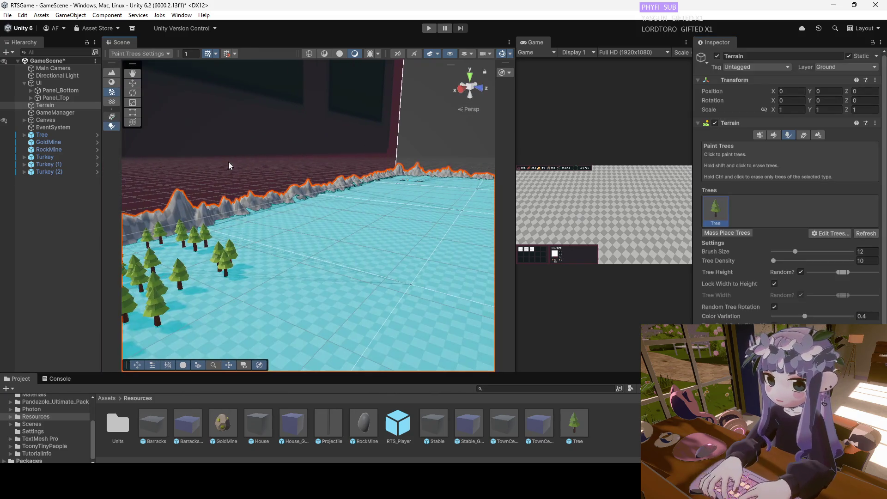
mouse_move(241, 231)
mouse_down()
mouse_move(276, 235)
mouse_move(292, 220)
mouse_up()
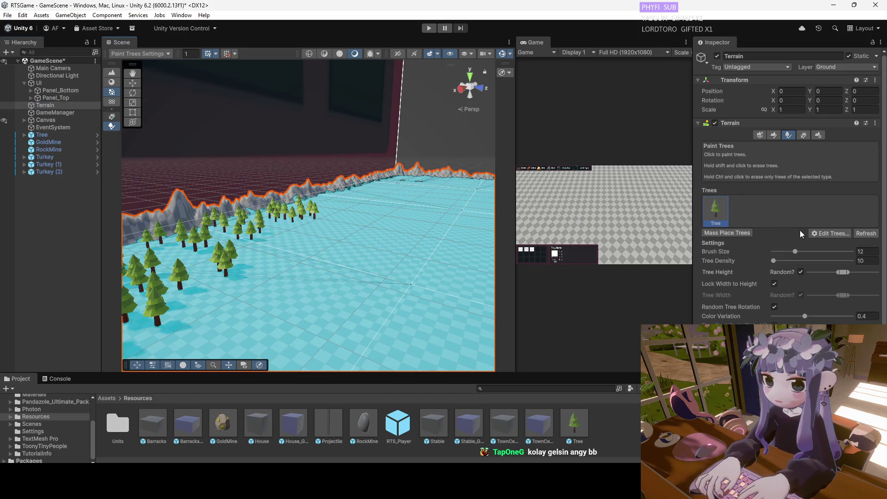
click(49, 135)
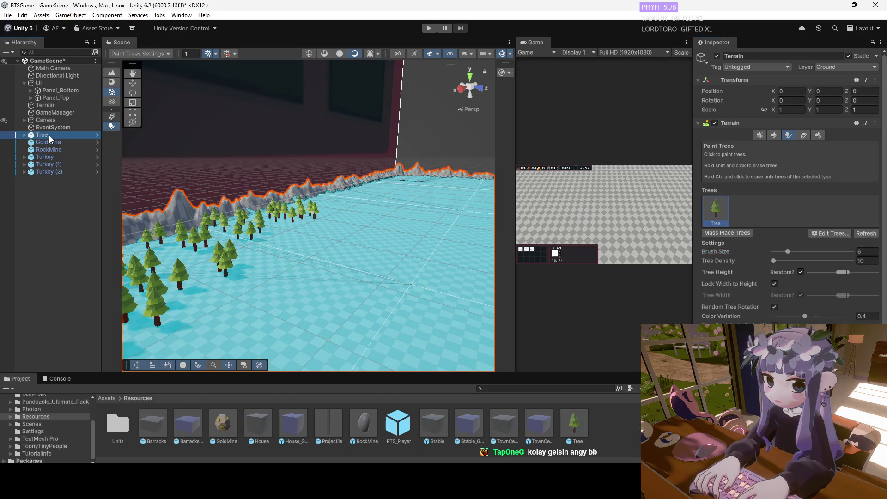
Delete the Tree, GoldMine, RockMine, Turkey, Turkey (1) and Turkey (2) objects from the Hierarchy.
key(Delete)
click(51, 136)
key(Delete)
click(54, 135)
key(Delete)
click(54, 136)
key(Delete)
click(54, 136)
key(Delete)
click(54, 135)
key(Delete)
Reselect the Terrain and paint more pines along the mountain foot.
click(318, 210)
mouse_move(352, 145)
mouse_down()
mouse_move(366, 148)
mouse_move(309, 218)
mouse_move(256, 230)
mouse_up()
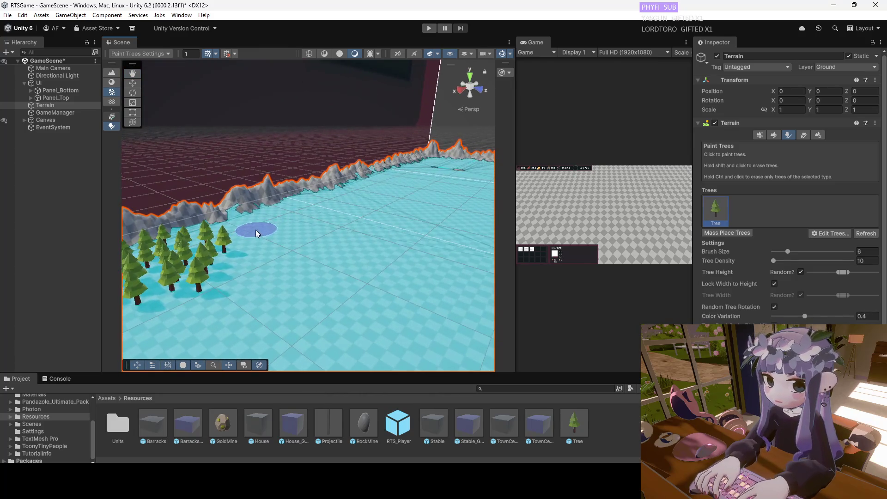
click(262, 253)
click(256, 267)
click(294, 240)
click(276, 212)
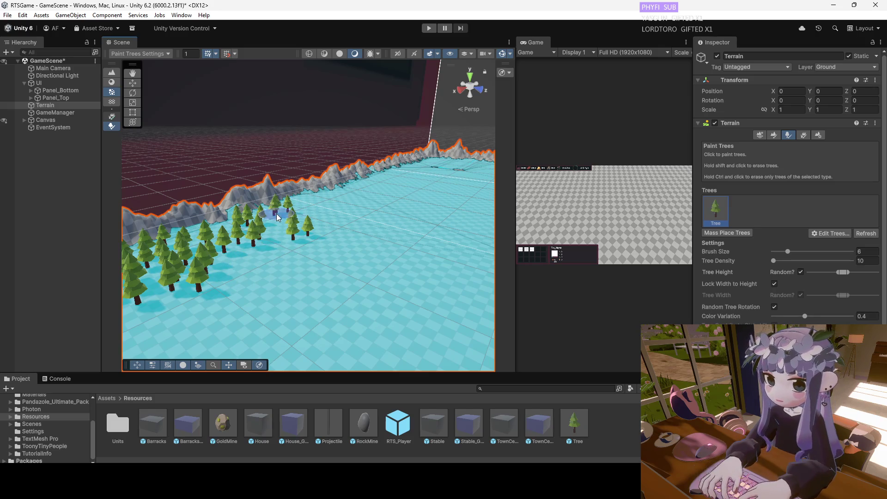
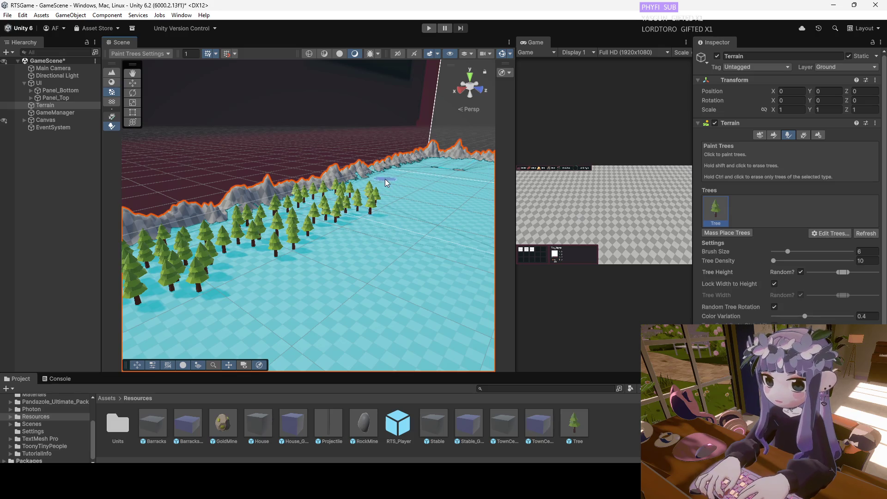
Paint pine trees across the open ground in front of the mountain ridge.
mouse_move(365, 152)
mouse_down()
mouse_move(283, 182)
mouse_move(268, 207)
mouse_move(226, 232)
mouse_up()
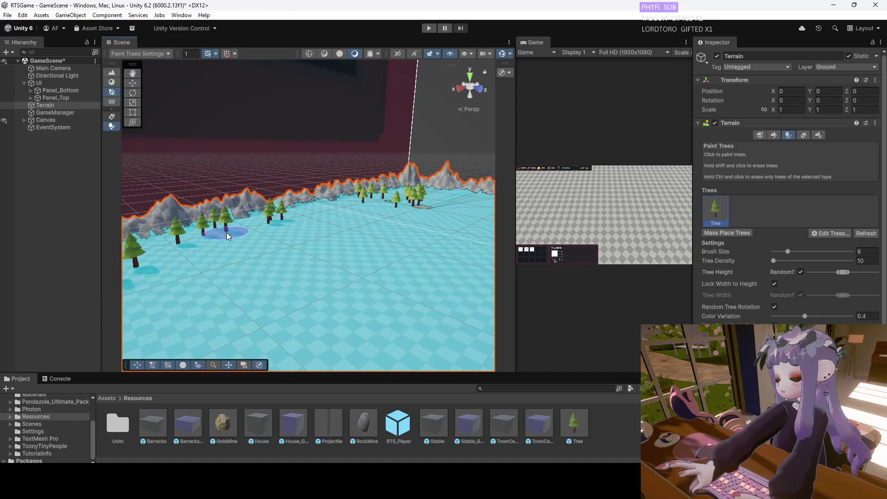
mouse_move(323, 218)
mouse_down()
mouse_move(422, 62)
mouse_move(323, 241)
mouse_move(293, 257)
mouse_up()
mouse_move(317, 208)
mouse_down()
mouse_move(236, 232)
mouse_move(224, 202)
mouse_up()
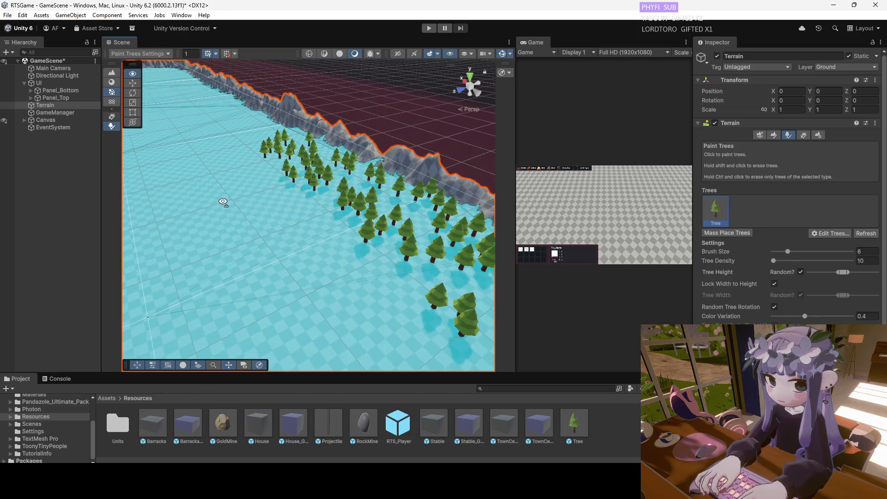
click(343, 256)
click(370, 290)
mouse_move(370, 276)
mouse_down()
mouse_move(393, 268)
mouse_move(334, 230)
mouse_up()
drag(317, 278, 279, 299)
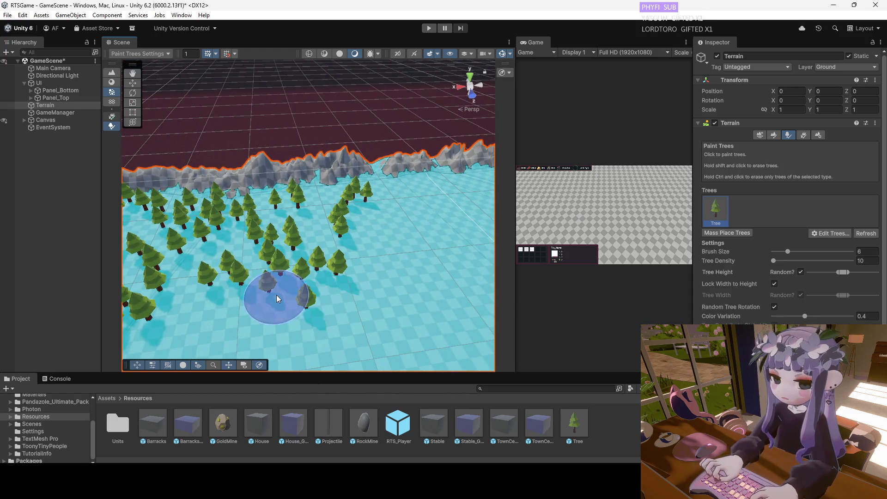
mouse_move(311, 217)
mouse_down()
mouse_move(390, 222)
mouse_move(406, 204)
mouse_move(436, 217)
mouse_up()
Add trees below the ridge and on the lower-left ground, then switch to the Move tool.
drag(366, 271, 331, 242)
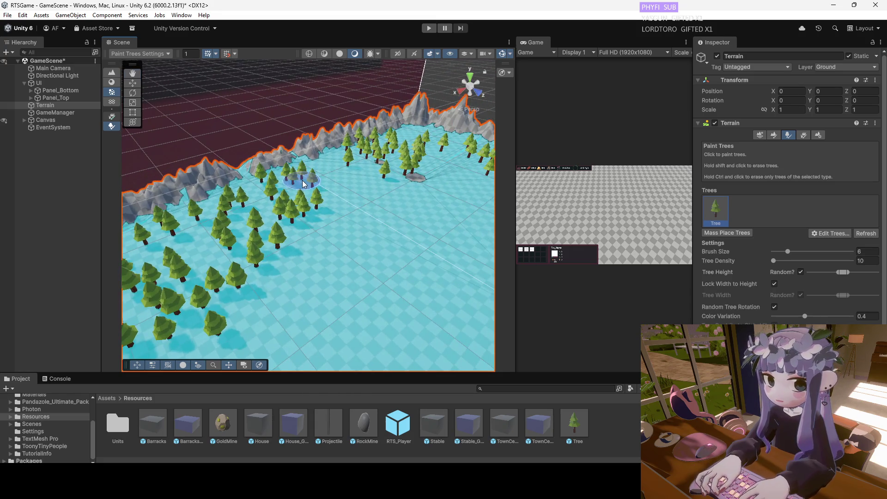
drag(331, 169, 364, 194)
drag(305, 248, 293, 274)
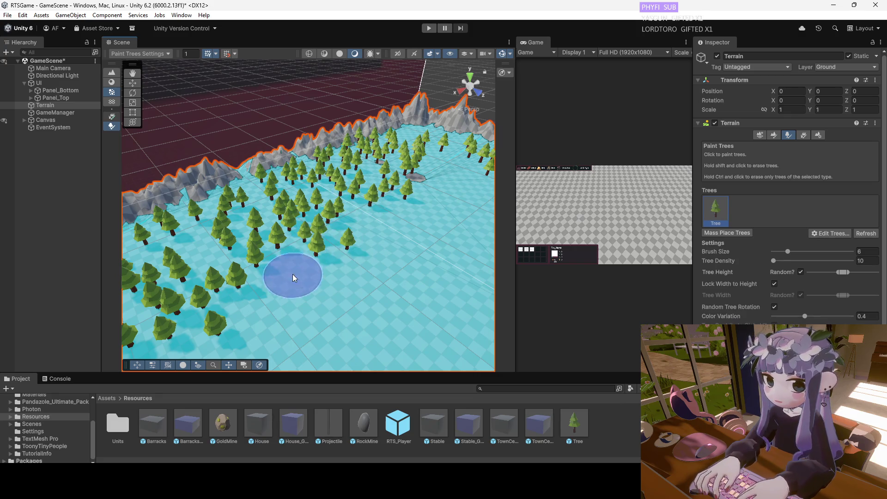
drag(386, 232, 389, 212)
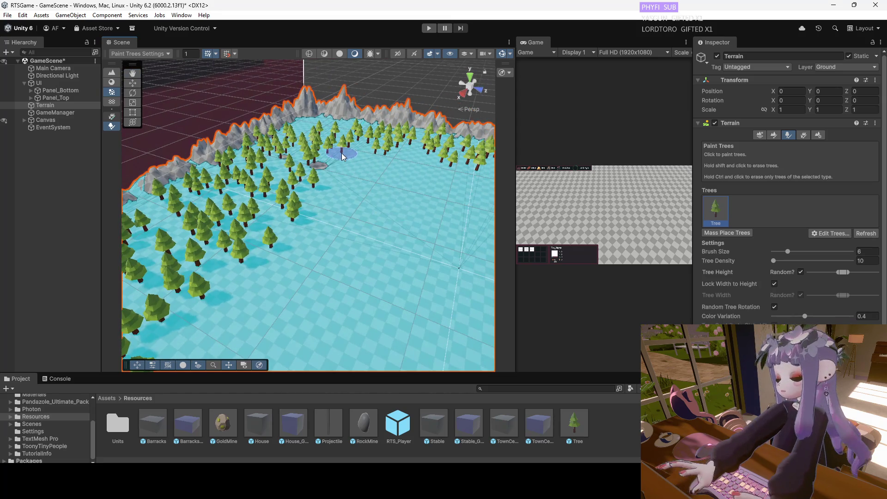
key(w)
scroll(495, 184, down, 5)
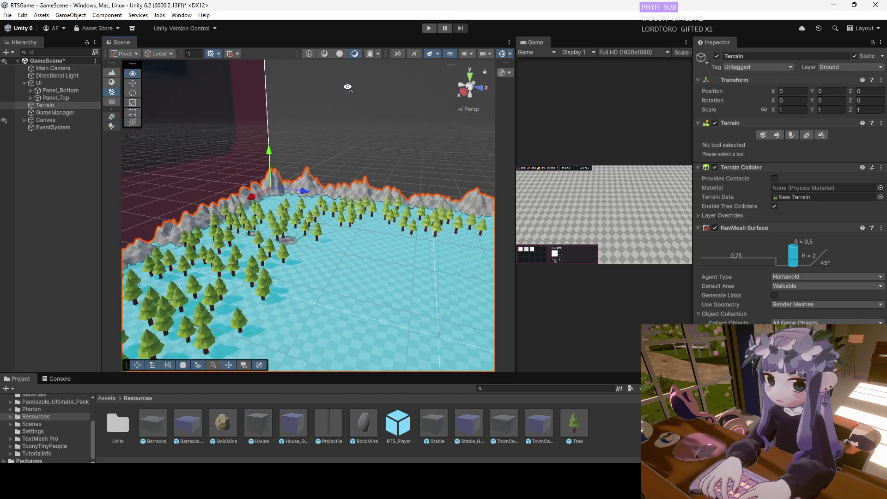
Leave Create Neighbor Terrains and re-enable Paint Trees with the Tree prototype, brush size 6, density 10.
click(764, 135)
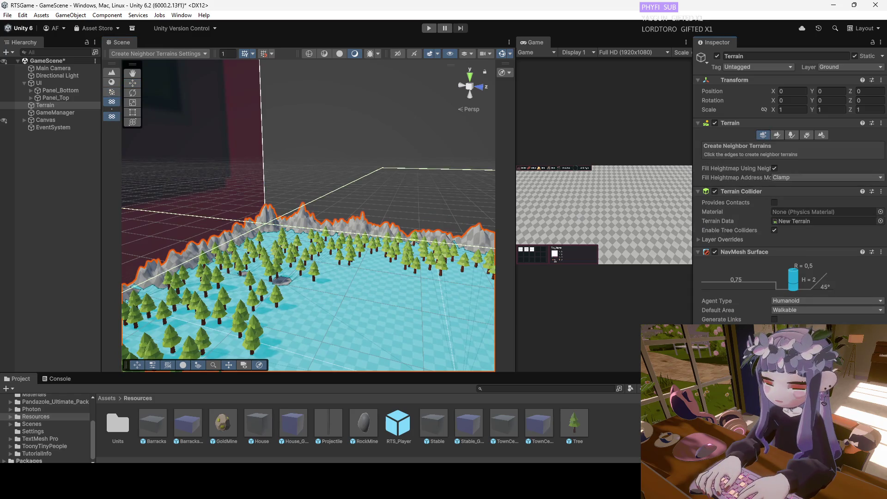
click(792, 135)
mouse_move(318, 241)
mouse_down()
mouse_move(323, 218)
mouse_move(239, 275)
mouse_up()
mouse_move(265, 247)
mouse_down()
mouse_move(127, 246)
mouse_move(133, 204)
mouse_move(173, 226)
mouse_move(373, 231)
mouse_up()
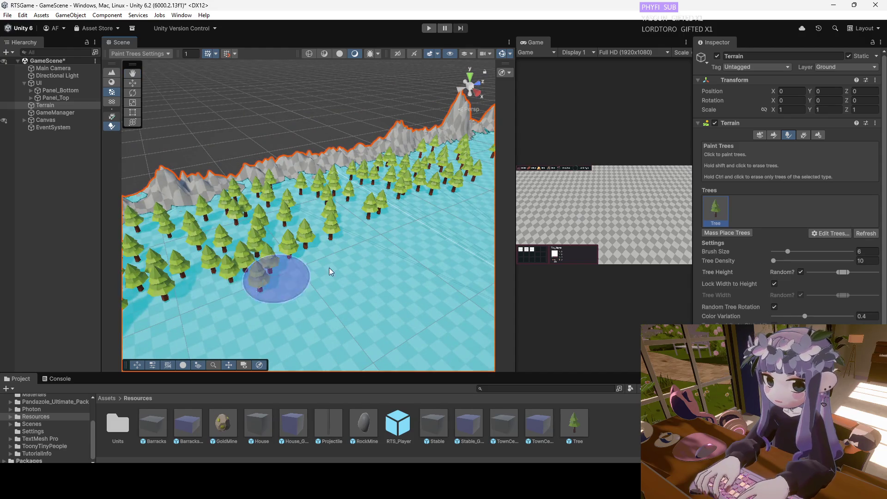
drag(287, 277, 228, 252)
mouse_move(326, 234)
mouse_down()
mouse_move(350, 228)
mouse_move(307, 218)
mouse_move(277, 192)
mouse_move(350, 197)
mouse_move(305, 210)
mouse_move(325, 90)
mouse_move(355, 101)
mouse_move(376, 136)
mouse_move(381, 219)
mouse_move(415, 245)
mouse_move(425, 224)
mouse_move(393, 218)
mouse_move(418, 217)
mouse_move(345, 185)
mouse_move(368, 213)
mouse_move(416, 214)
mouse_move(412, 223)
mouse_move(406, 197)
mouse_move(281, 176)
mouse_move(209, 179)
mouse_move(285, 158)
mouse_move(275, 153)
mouse_up()
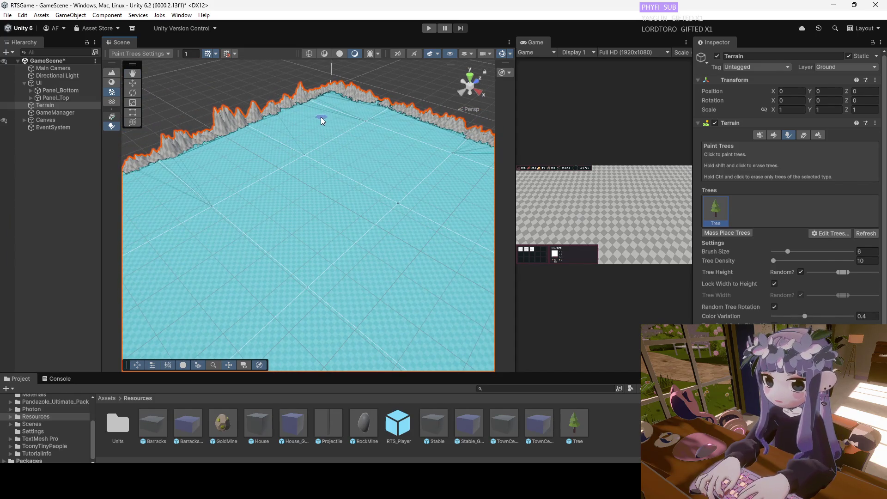
Frame the whole Terrain and view the corner trees from above, then resume Paint Trees.
key(w)
mouse_move(323, 117)
mouse_down()
mouse_move(279, 137)
mouse_move(288, 208)
mouse_up()
scroll(284, 219, up, 10)
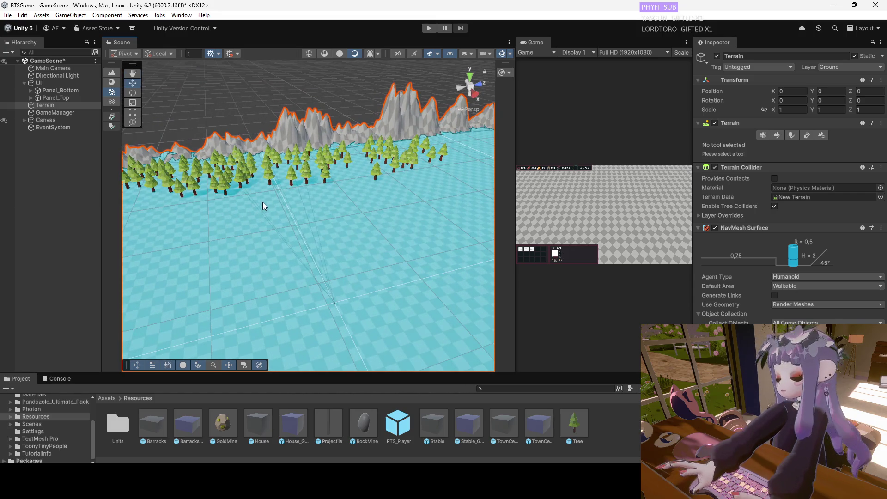
mouse_move(306, 210)
mouse_down()
mouse_move(293, 198)
mouse_move(228, 231)
mouse_move(332, 209)
mouse_move(321, 219)
mouse_up()
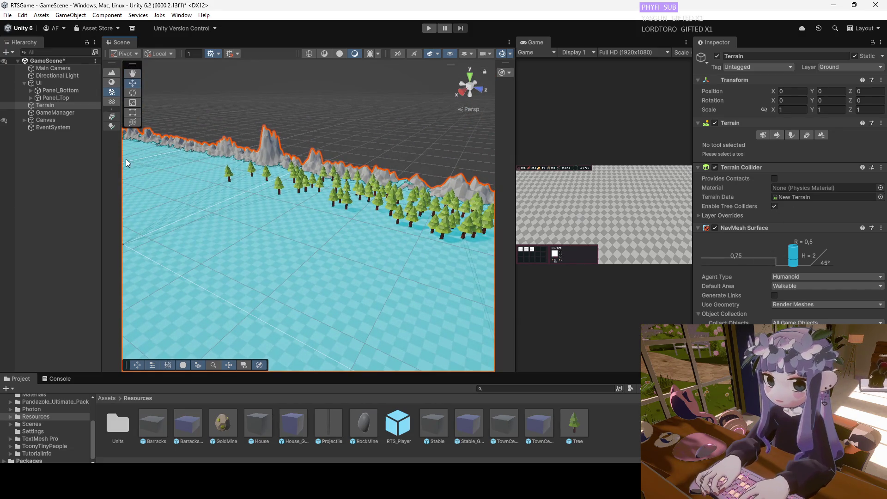
double_click(51, 104)
scroll(317, 203, up, 10)
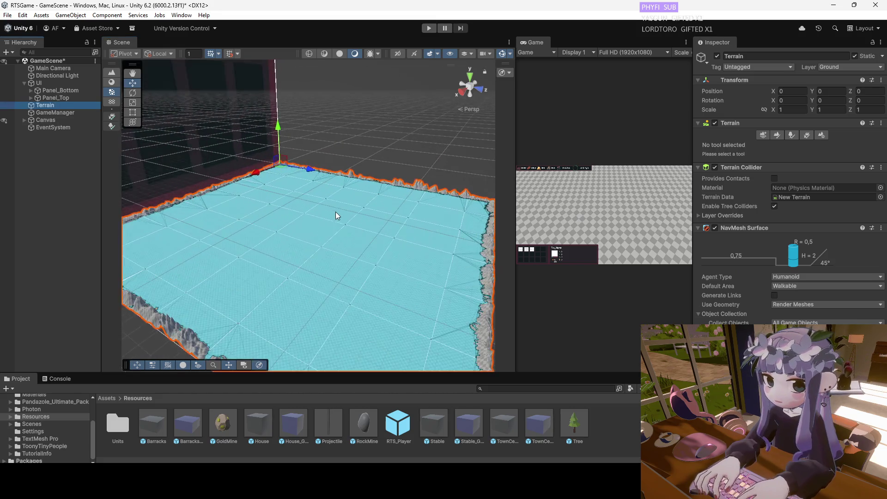
scroll(283, 291, up, 3)
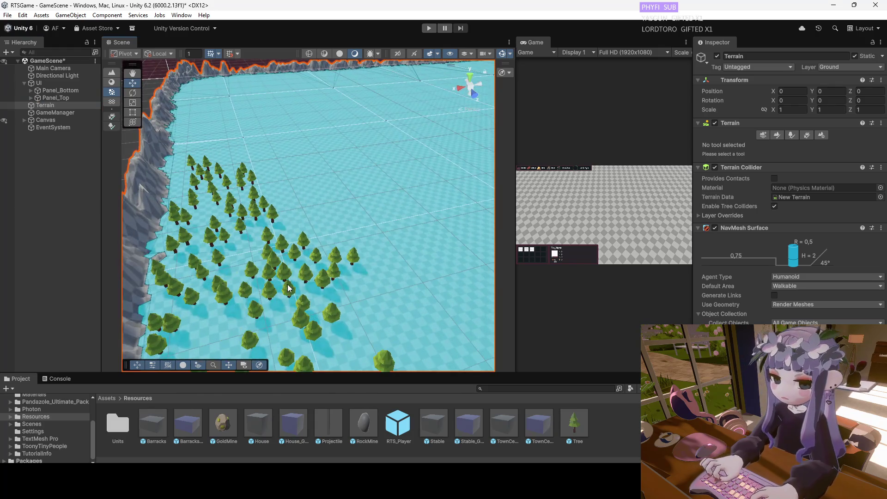
mouse_move(349, 218)
mouse_down()
mouse_move(318, 221)
mouse_move(333, 249)
mouse_move(335, 305)
mouse_move(295, 297)
mouse_up()
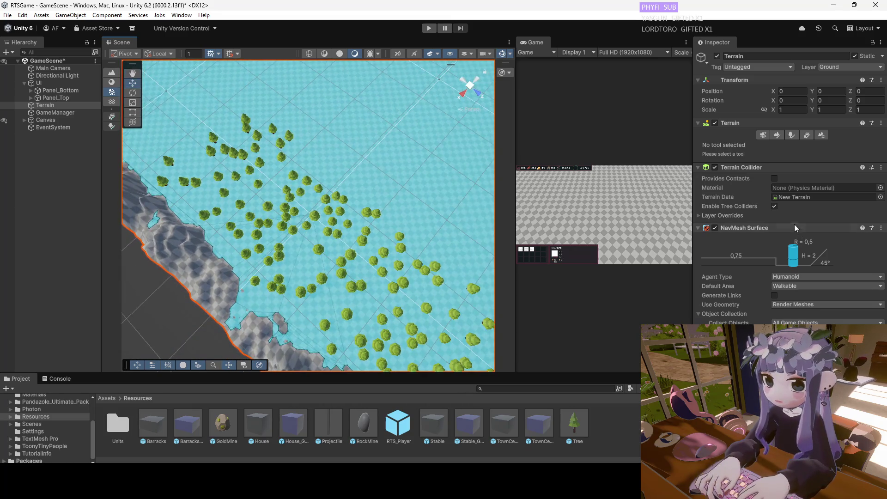
click(790, 135)
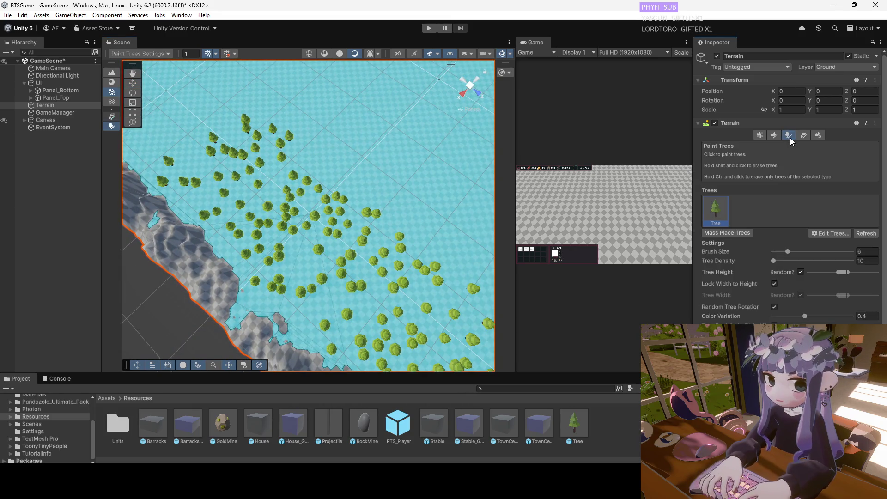
Set the tree brush size to 10 and tree density to 16.
click(793, 251)
click(780, 261)
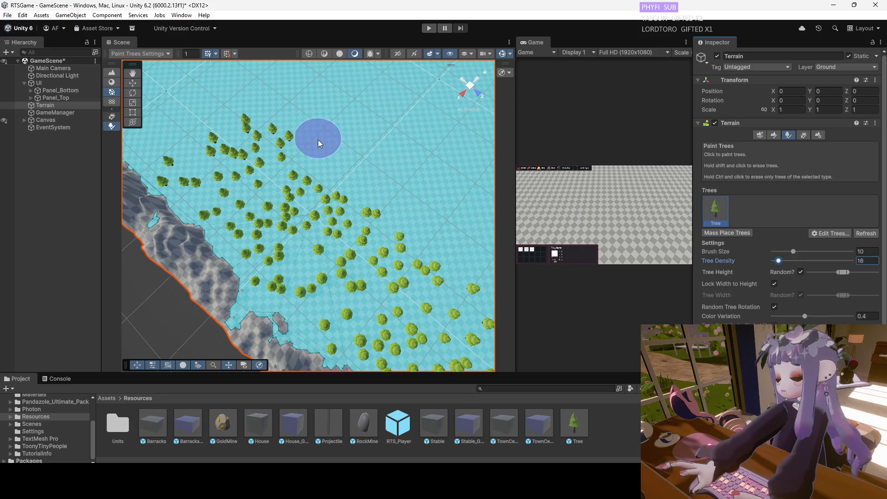
scroll(319, 140, up, 2)
scroll(320, 143, down, 2)
scroll(323, 151, up, 3)
scroll(311, 190, down, 5)
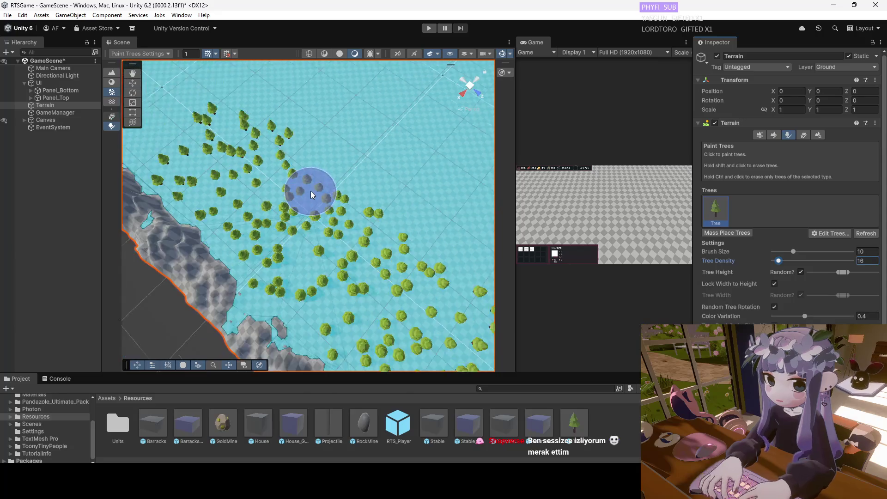
scroll(324, 163, up, 4)
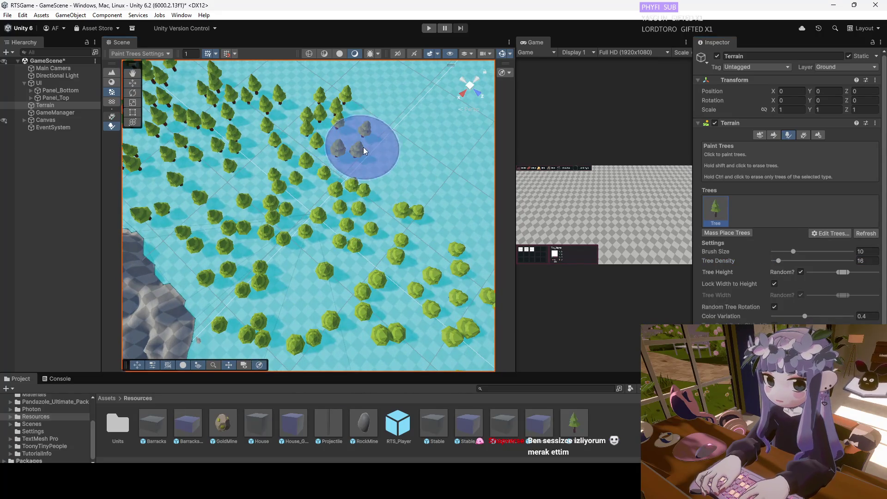
Paint a new cluster of trees on the empty ground.
drag(396, 168, 336, 165)
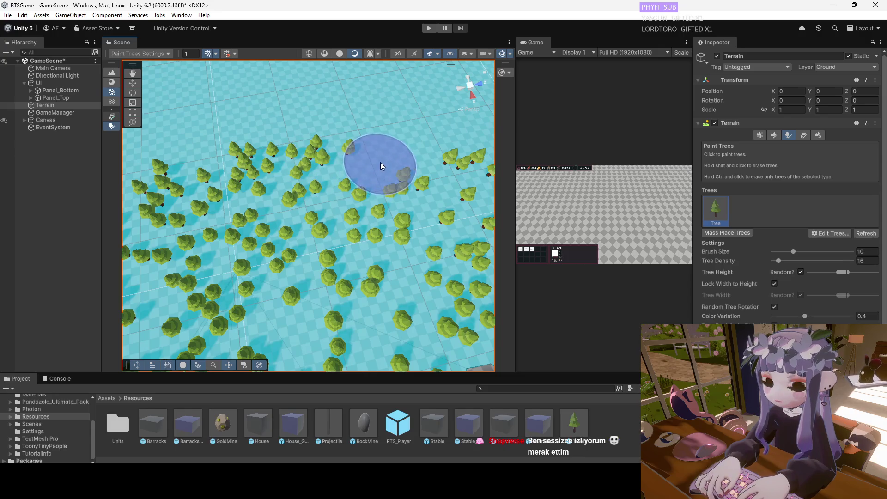
drag(381, 148, 376, 127)
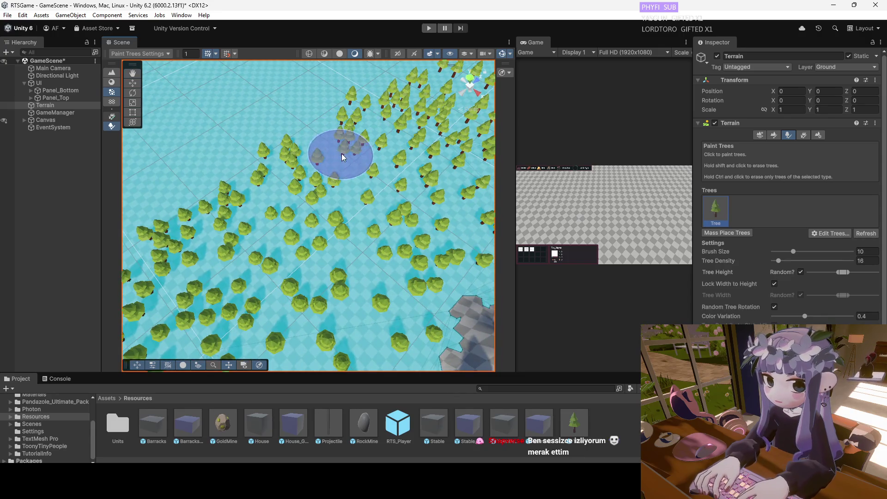
drag(342, 153, 394, 105)
drag(375, 151, 311, 223)
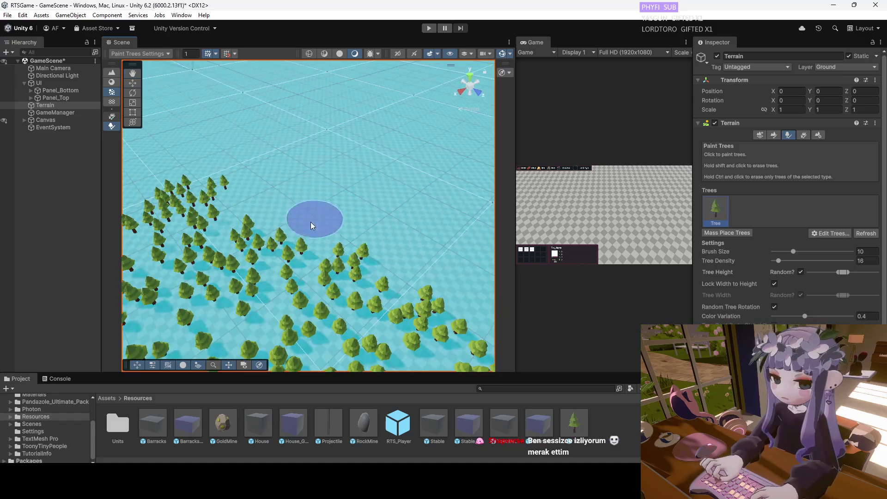
click(262, 207)
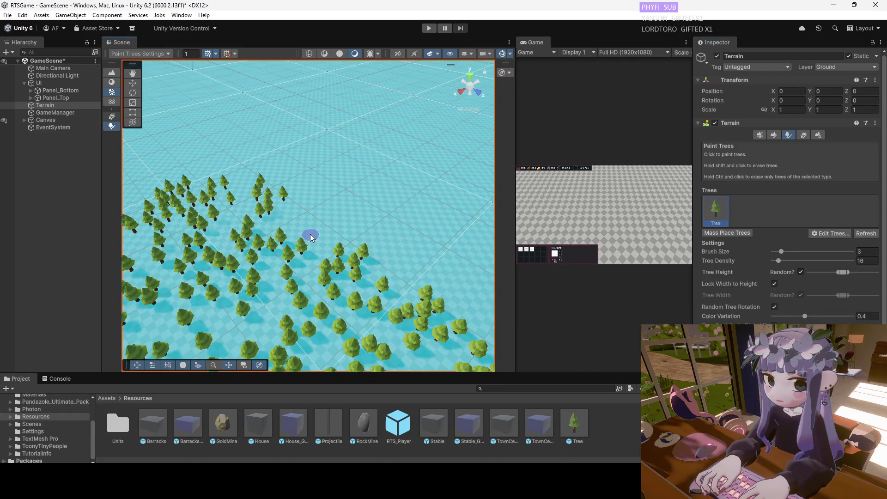
scroll(307, 194, down, 5)
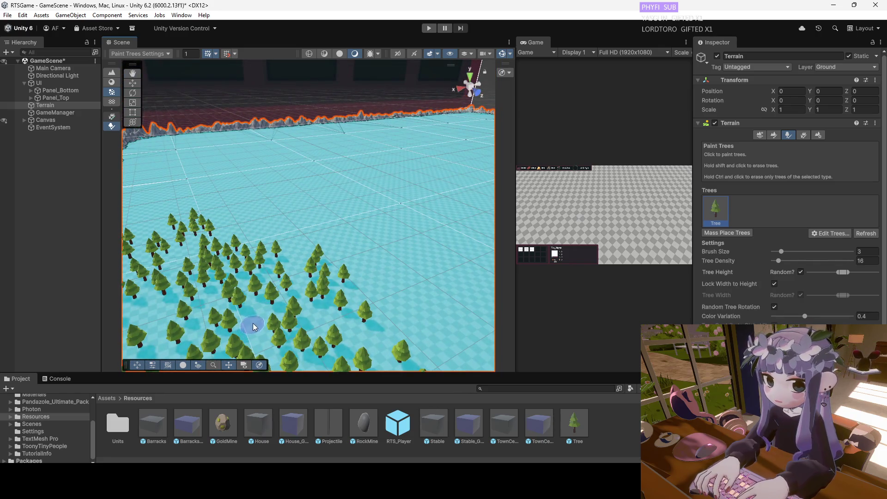
Paint a column of pines left of the forest, then stop painting and deselect the terrain.
mouse_move(264, 208)
mouse_down()
mouse_move(309, 207)
mouse_move(293, 221)
mouse_move(284, 291)
mouse_move(234, 267)
mouse_up()
drag(228, 218, 217, 207)
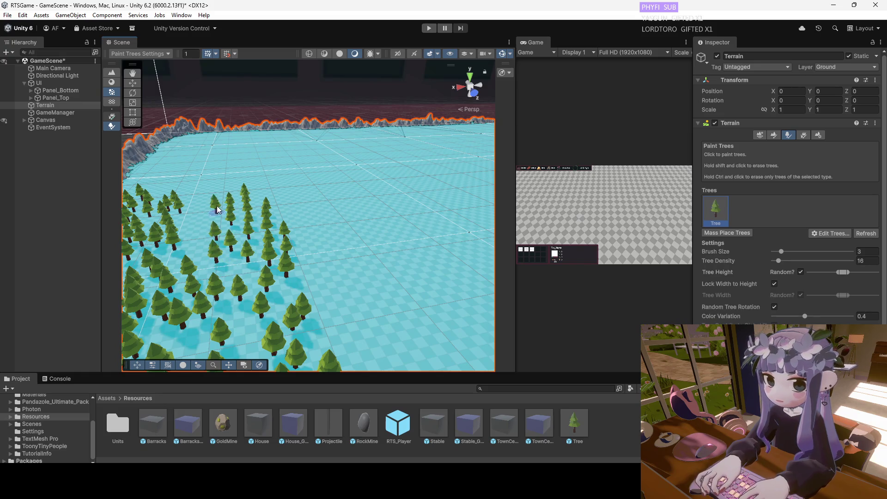
key(w)
scroll(245, 203, down, 3)
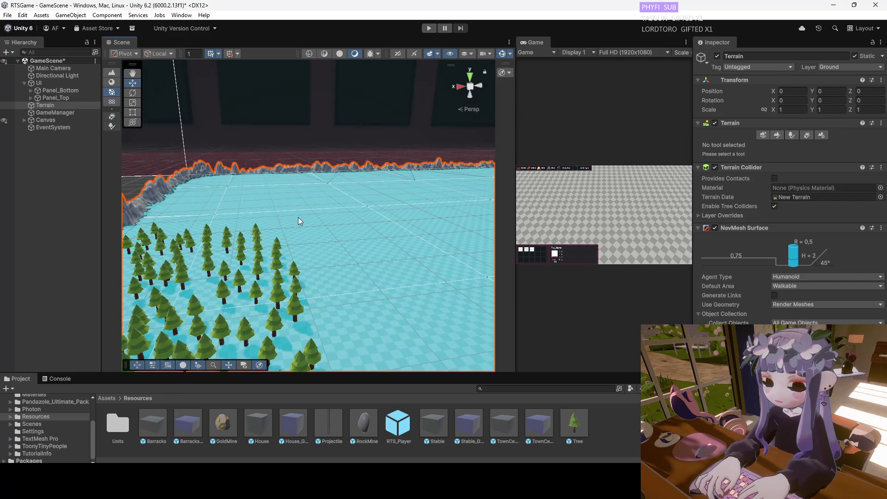
drag(334, 241, 295, 234)
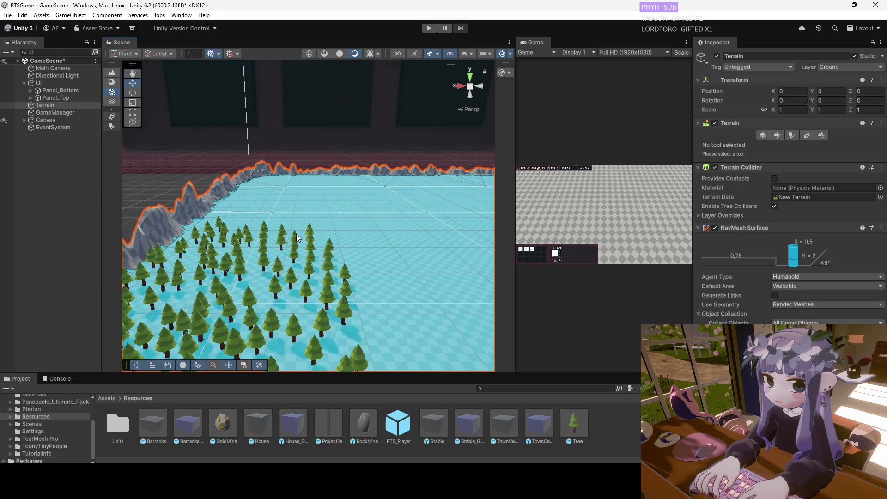
click(309, 231)
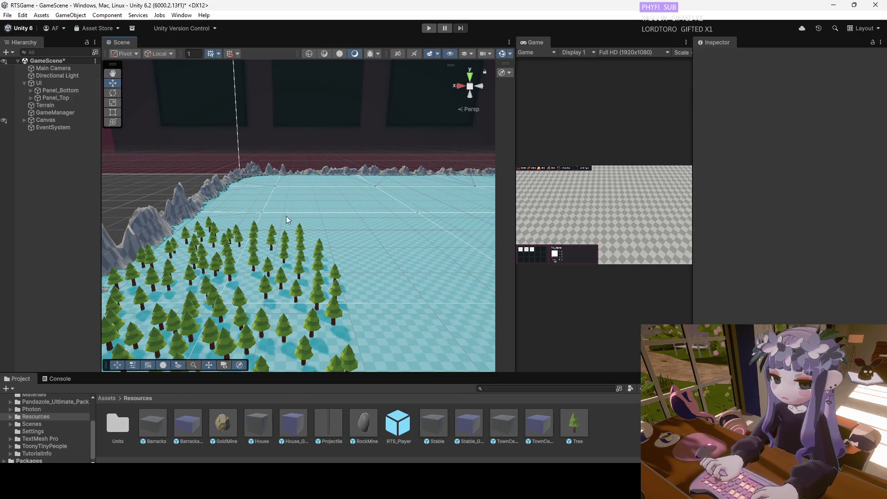
Reselect the Terrain in the Hierarchy and orbit to see more of the forest.
click(83, 106)
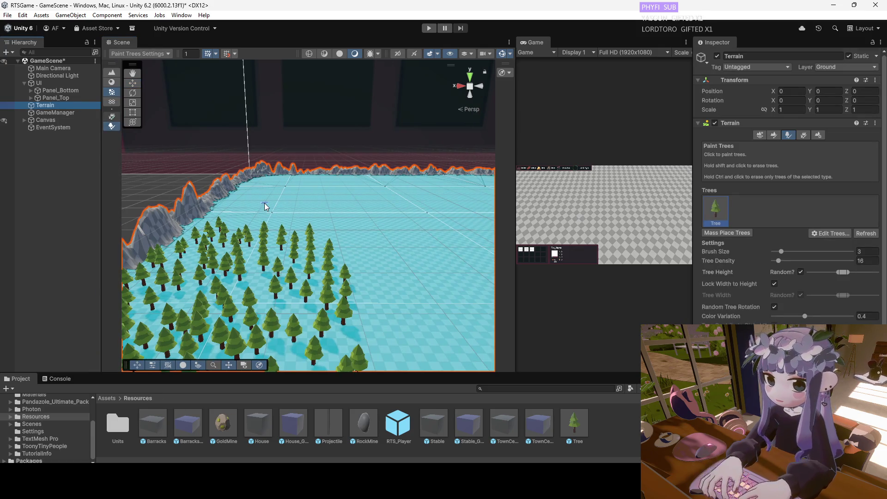
key(ctrl+z)
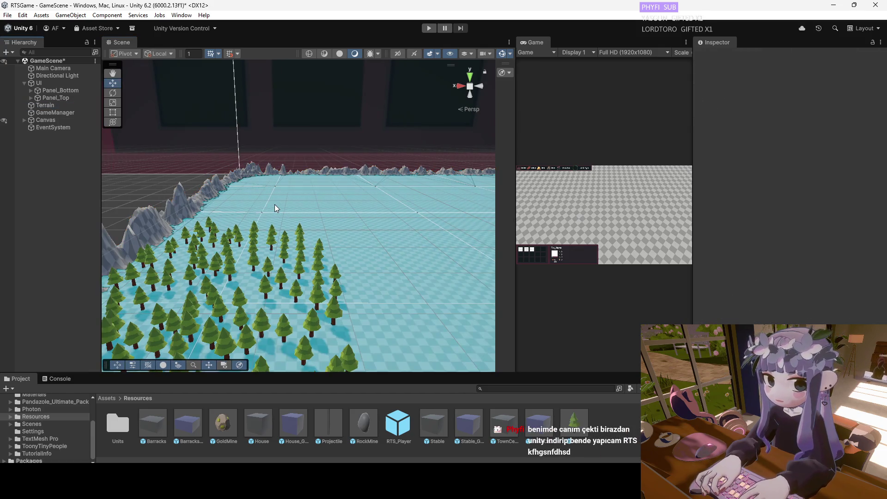
click(45, 105)
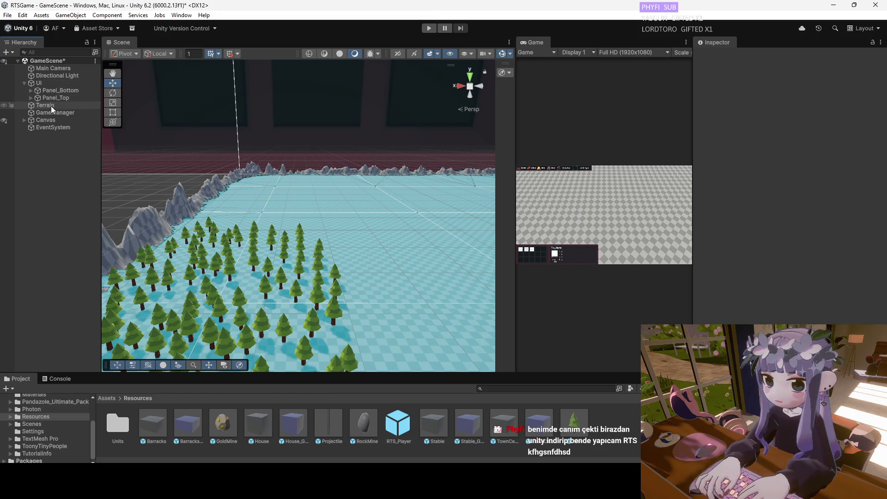
key(w)
mouse_move(283, 207)
mouse_down()
mouse_move(313, 197)
mouse_move(204, 215)
mouse_move(225, 204)
mouse_up()
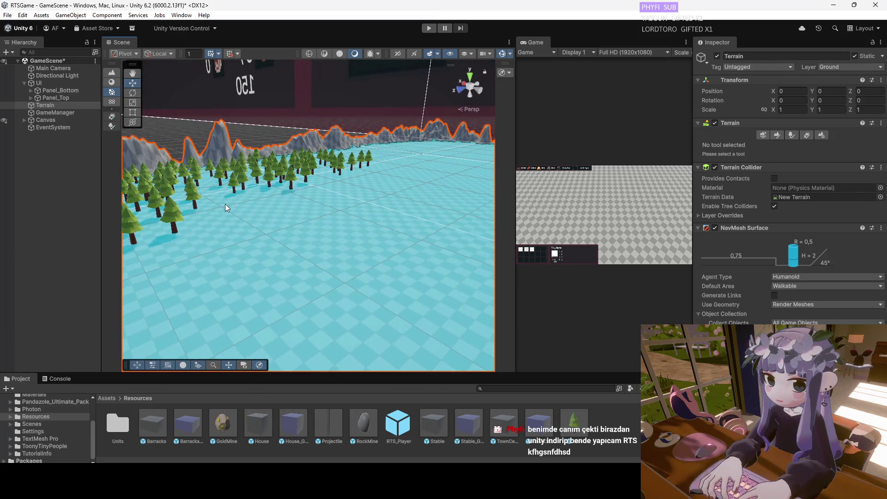
drag(286, 210, 424, 202)
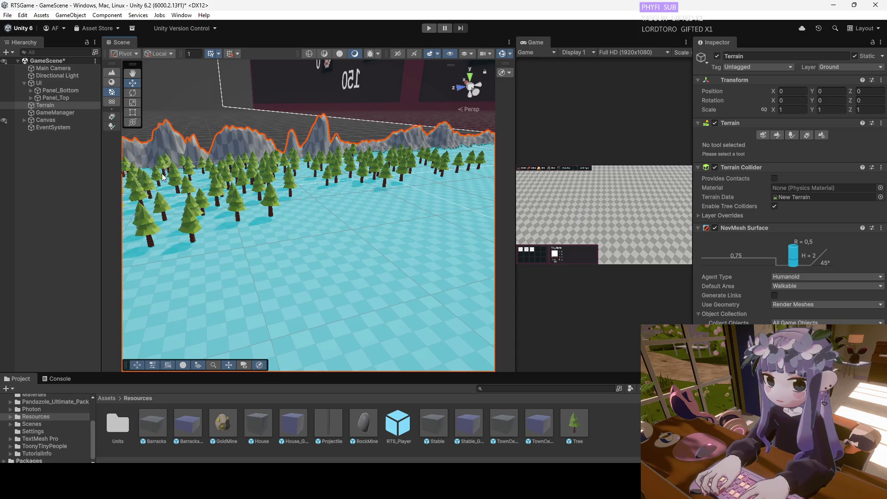
Switch the Terrain to Paint Trees, then deselect it by clicking empty space.
click(790, 134)
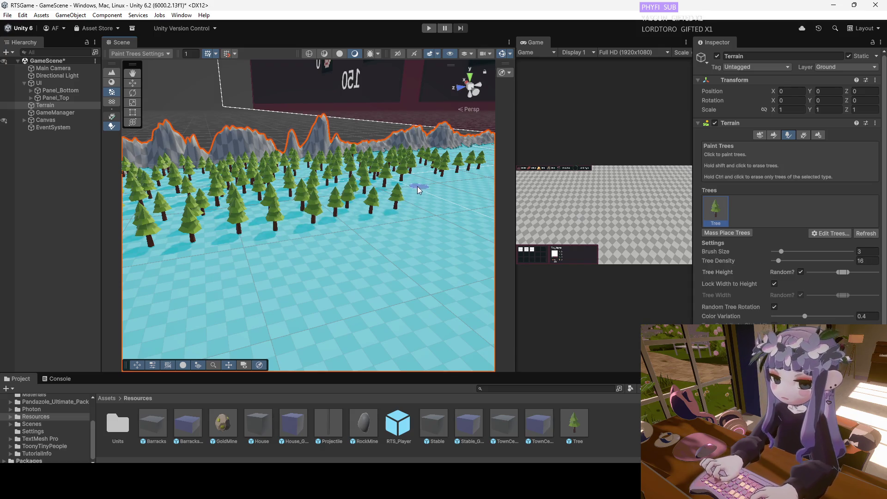
drag(370, 210, 369, 198)
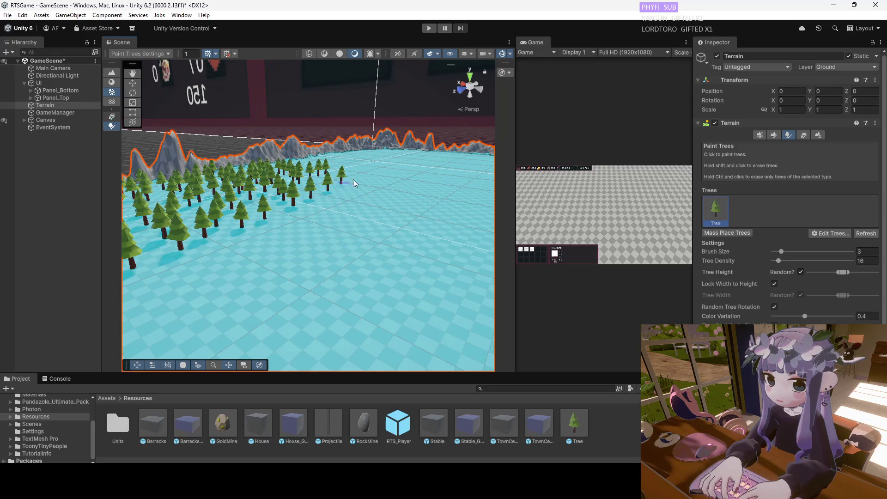
scroll(328, 210, down, 3)
click(368, 165)
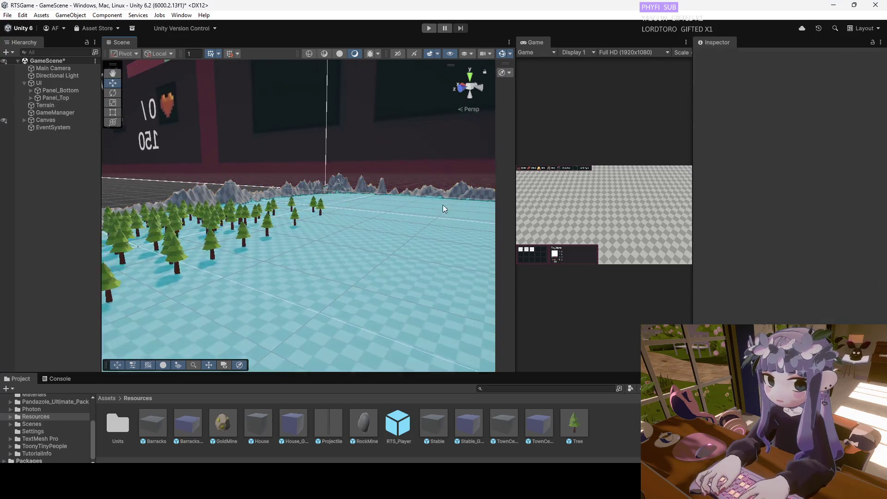
Select the Terrain, set the tree brush size to 4, and paint trees beside the forest edge.
click(63, 106)
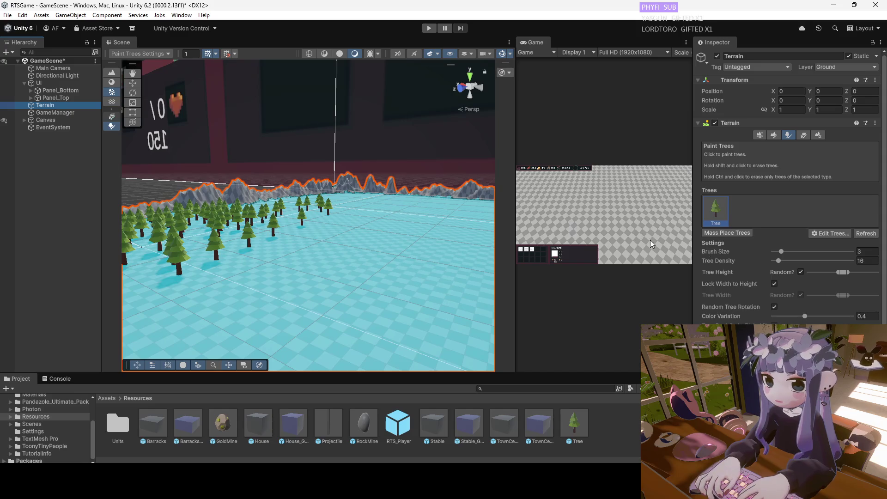
click(783, 253)
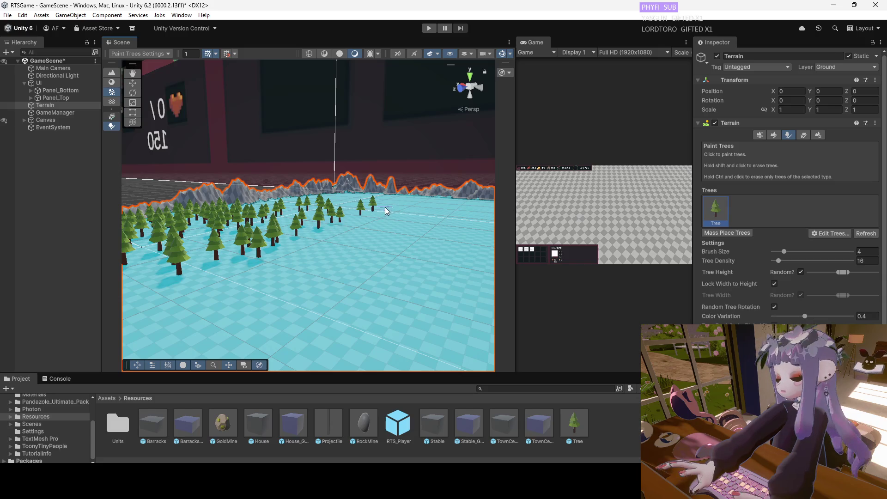
click(360, 217)
click(312, 240)
Paint a patch of trees across the terrain, extending up and to the right.
mouse_move(329, 274)
mouse_down()
mouse_move(349, 168)
mouse_move(361, 342)
mouse_up()
scroll(337, 294, up, 5)
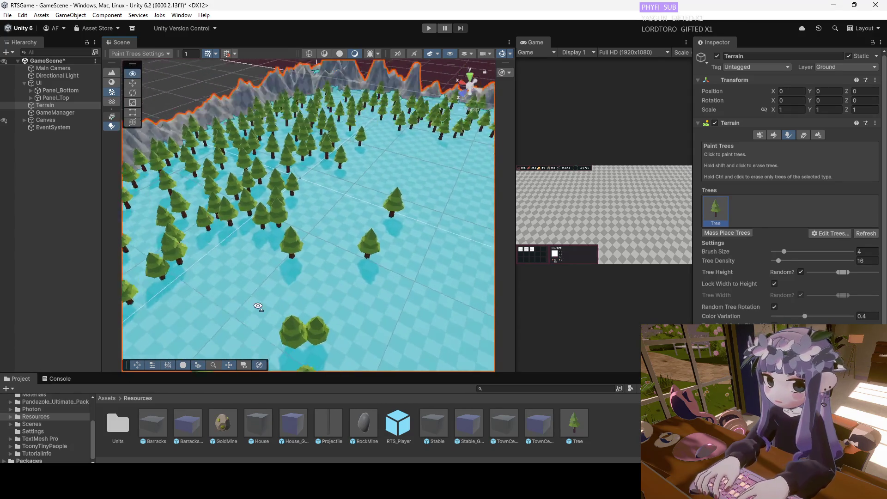
scroll(258, 307, up, 5)
scroll(249, 260, down, 3)
scroll(198, 232, up, 3)
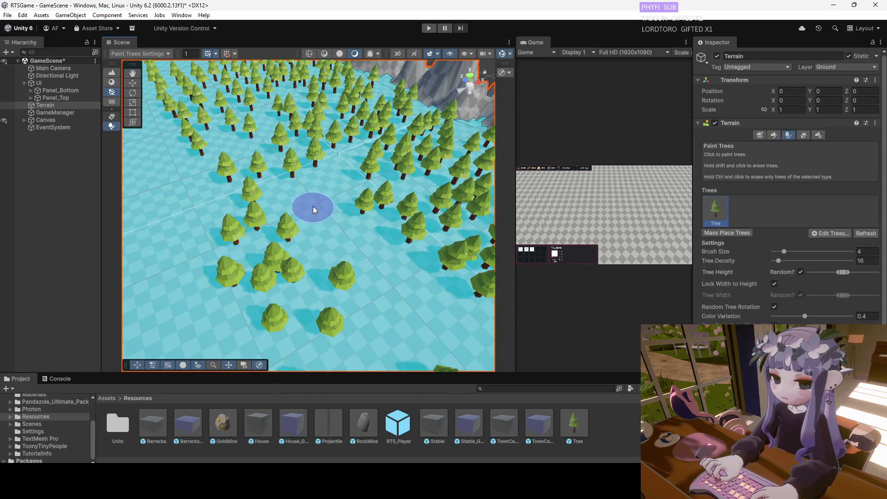
scroll(287, 262, up, 3)
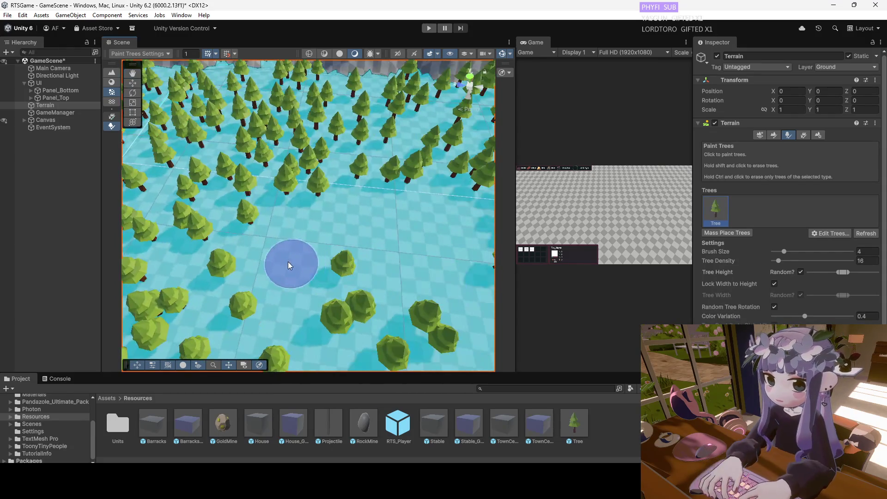
scroll(414, 241, down, 3)
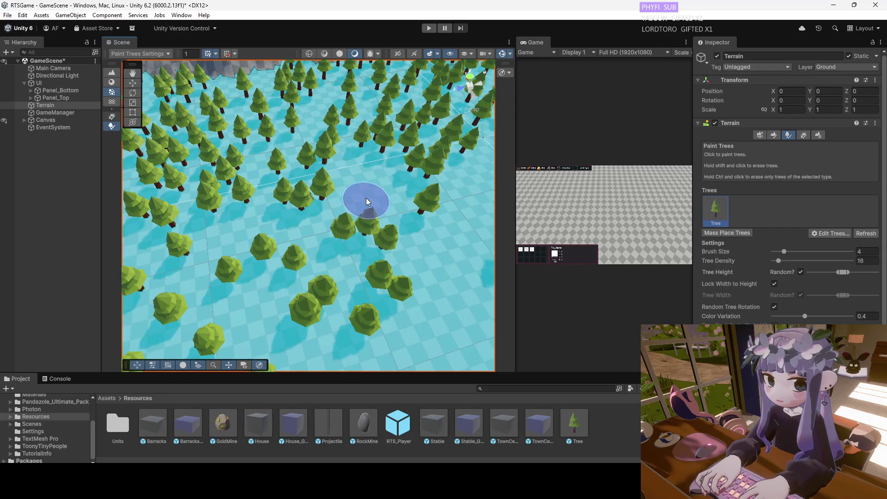
scroll(322, 229, up, 3)
scroll(322, 230, down, 3)
mouse_move(358, 281)
mouse_down()
mouse_move(327, 173)
mouse_move(317, 182)
mouse_up()
click(397, 145)
mouse_move(370, 176)
mouse_down()
mouse_move(390, 119)
mouse_move(433, 139)
mouse_up()
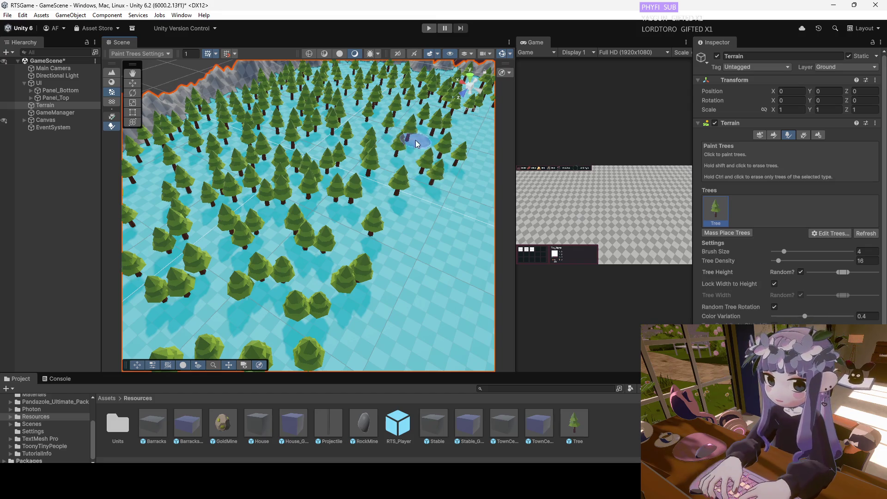
Paint a line of trees toward the upper right and a diagonal line below it.
drag(415, 140, 442, 171)
drag(355, 174, 379, 143)
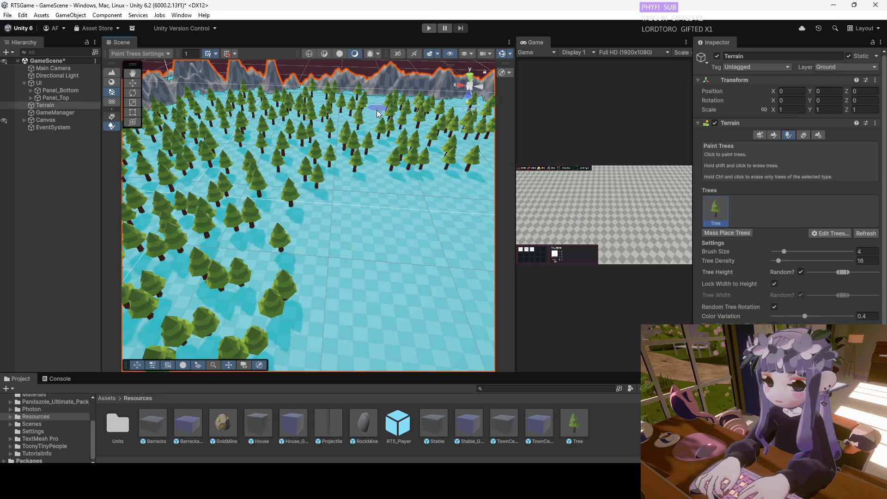
drag(372, 102, 425, 156)
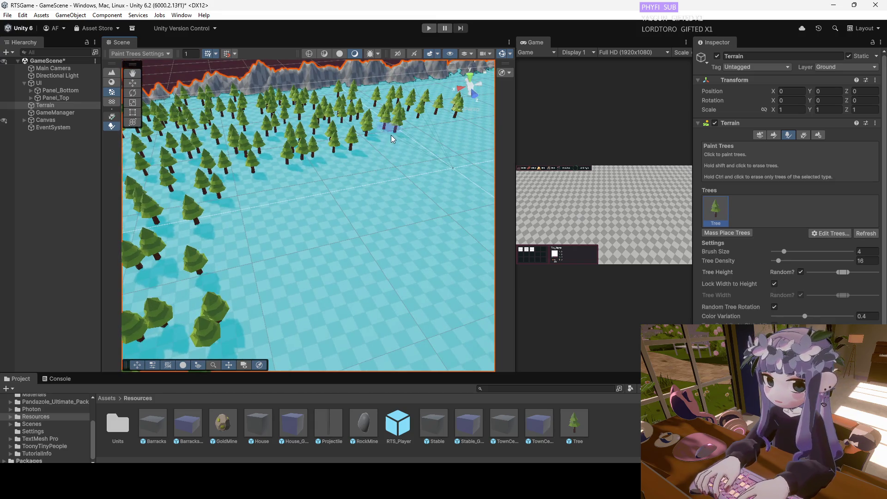
mouse_move(326, 175)
mouse_down()
mouse_move(376, 115)
mouse_move(389, 115)
mouse_move(314, 223)
mouse_up()
mouse_move(407, 204)
mouse_down()
mouse_move(418, 160)
mouse_move(323, 292)
mouse_up()
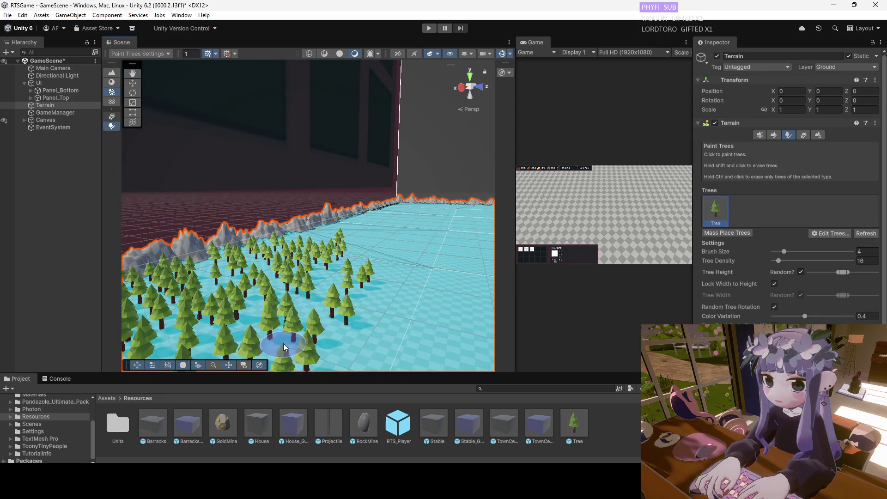
drag(353, 335, 443, 210)
Paint a new cluster and a broad sweep of trees across the lower terrain.
mouse_move(379, 273)
mouse_down()
mouse_move(400, 169)
mouse_move(408, 254)
mouse_move(351, 309)
mouse_move(323, 280)
mouse_up()
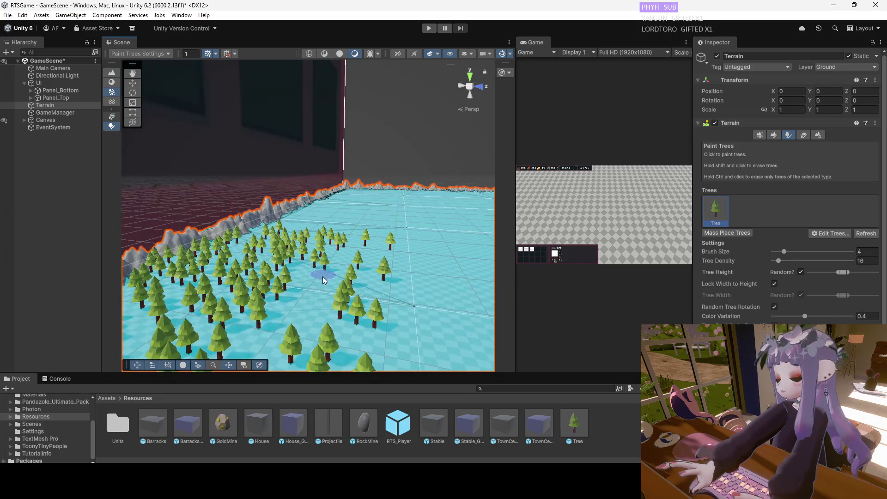
mouse_move(309, 315)
mouse_down()
mouse_move(360, 209)
mouse_move(359, 185)
mouse_move(353, 306)
mouse_move(311, 316)
mouse_up()
mouse_move(310, 316)
mouse_down()
mouse_move(319, 304)
mouse_move(268, 340)
mouse_move(336, 343)
mouse_move(360, 184)
mouse_move(353, 267)
mouse_move(322, 325)
mouse_up()
mouse_move(281, 301)
mouse_down()
mouse_move(252, 258)
mouse_move(222, 284)
mouse_move(161, 303)
mouse_up()
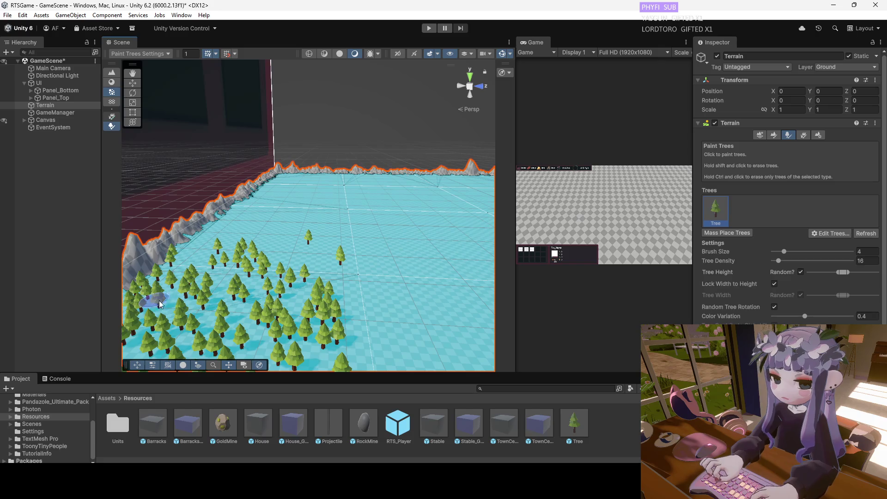
mouse_move(257, 251)
mouse_down()
mouse_move(285, 179)
mouse_move(280, 186)
mouse_move(311, 231)
mouse_move(189, 268)
mouse_move(178, 226)
mouse_move(162, 253)
mouse_move(352, 257)
mouse_move(292, 269)
mouse_move(321, 276)
mouse_move(264, 102)
mouse_up()
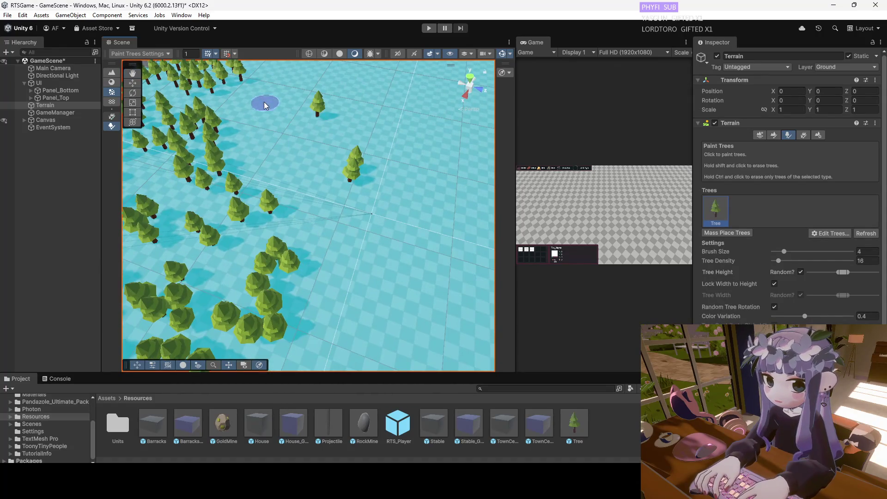
Undo the last tree batch, then repaint trees from the centre rightward and on open ground.
key(ctrl+z)
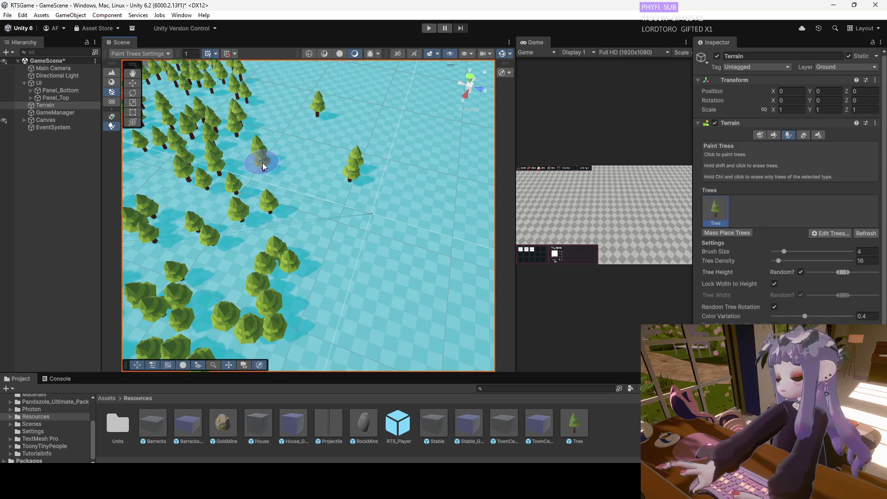
drag(262, 162, 311, 179)
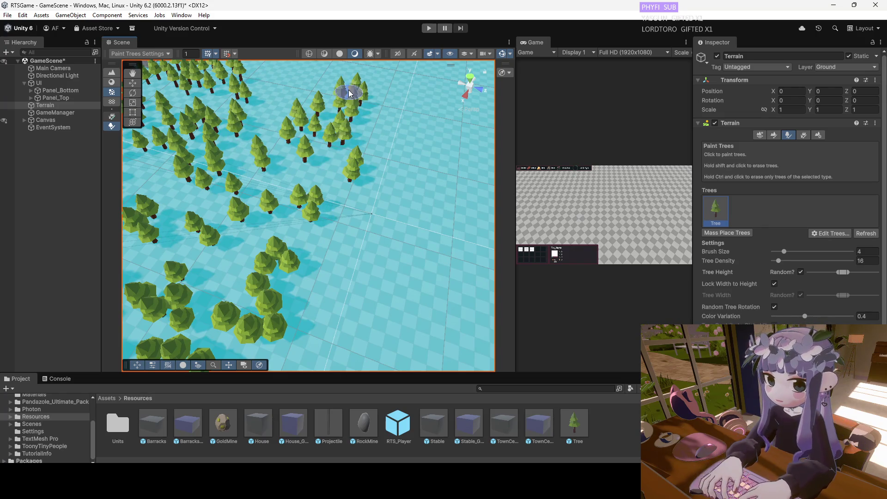
scroll(294, 201, down, 5)
mouse_move(294, 201)
mouse_down()
mouse_move(304, 218)
mouse_move(261, 235)
mouse_up()
click(261, 235)
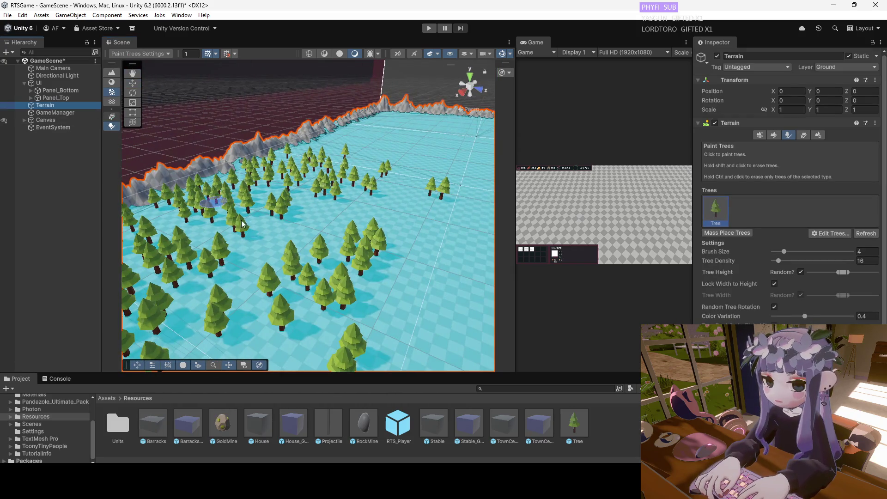
mouse_move(350, 219)
mouse_down()
mouse_move(383, 223)
mouse_move(407, 200)
mouse_move(342, 194)
mouse_move(313, 168)
mouse_move(312, 186)
mouse_move(287, 216)
mouse_move(243, 237)
mouse_up()
click(45, 105)
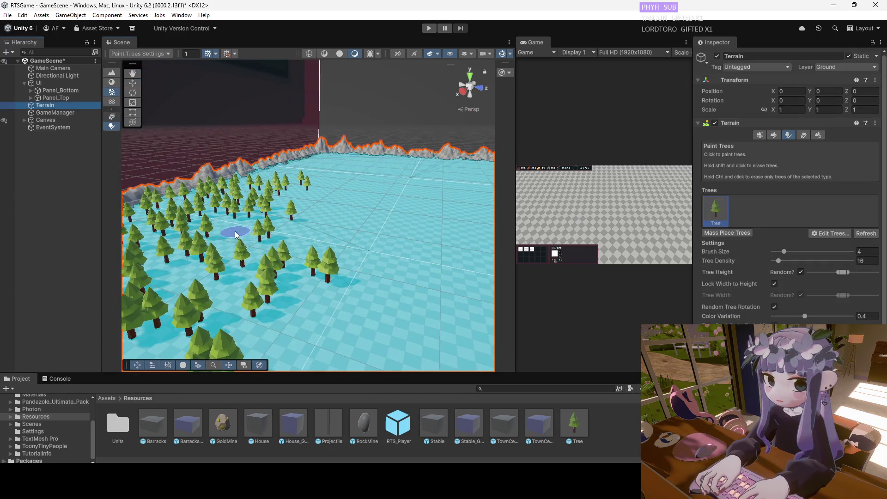
click(307, 224)
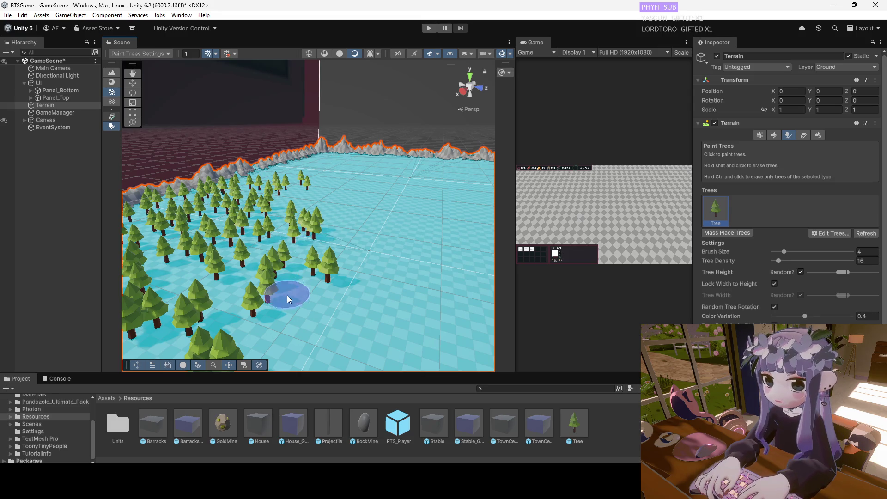
mouse_move(252, 284)
mouse_down()
mouse_move(326, 198)
mouse_move(307, 224)
mouse_move(247, 262)
mouse_up()
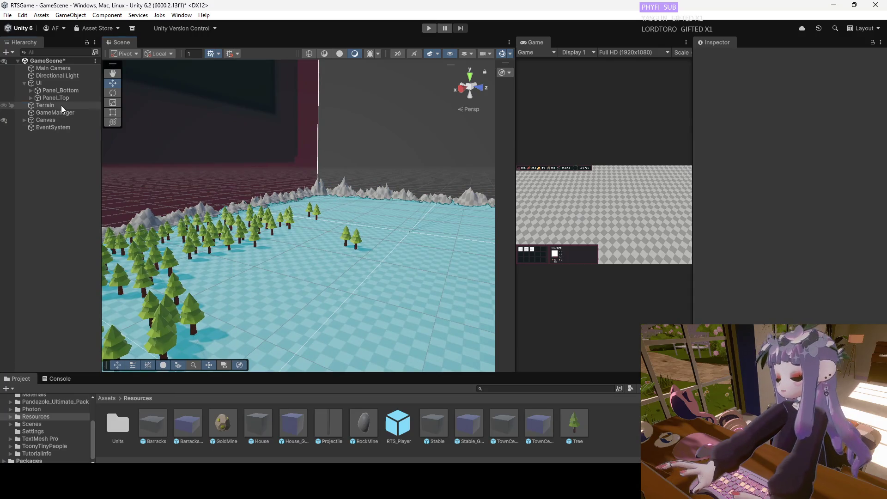
Reselect the Terrain and bring the view in close over the forest.
click(61, 107)
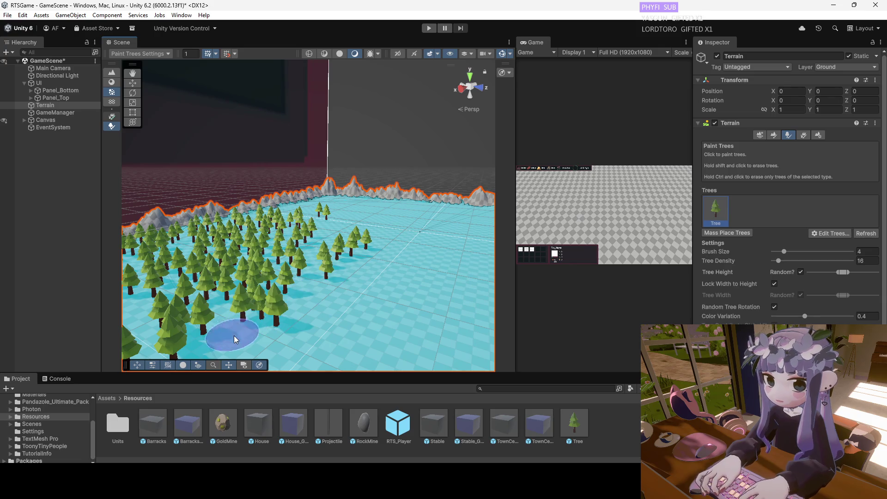
mouse_move(257, 327)
mouse_down()
mouse_move(339, 284)
mouse_move(265, 283)
mouse_up()
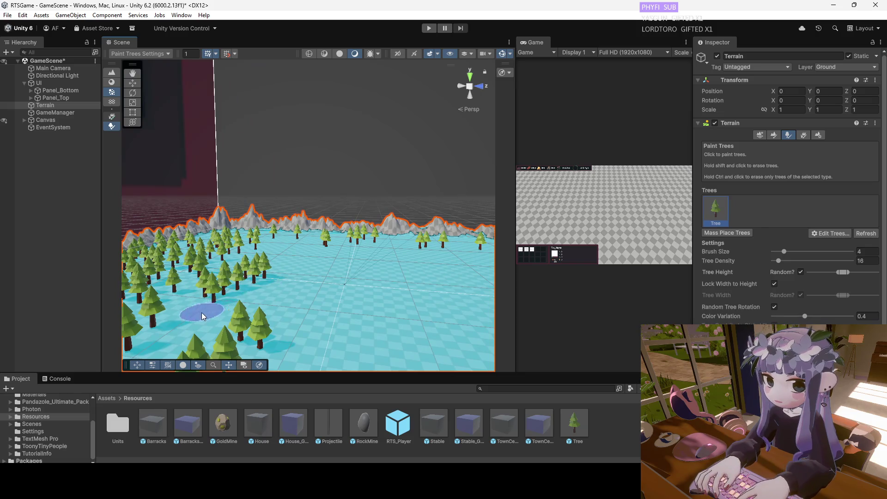
drag(171, 343, 284, 299)
mouse_move(352, 221)
mouse_down()
mouse_move(268, 295)
mouse_move(305, 212)
mouse_up()
scroll(368, 271, up, 3)
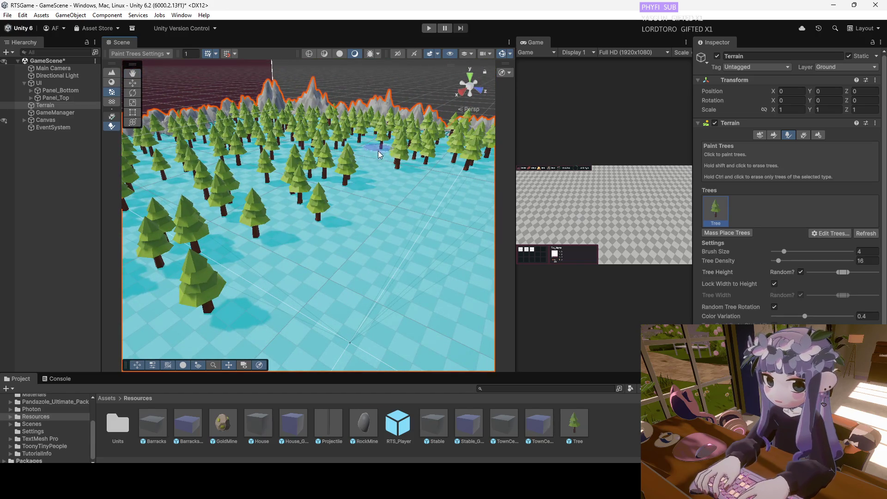
scroll(358, 212, down, 3)
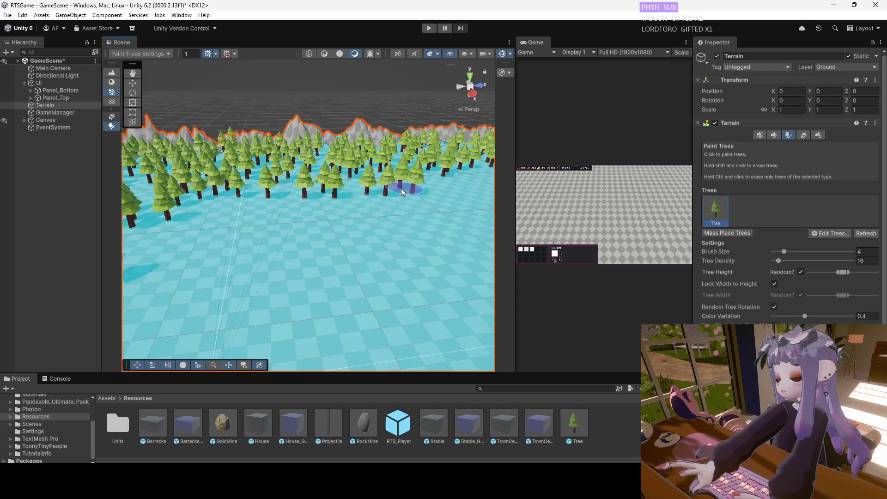
mouse_move(268, 215)
mouse_down()
mouse_move(311, 212)
mouse_move(363, 99)
mouse_move(254, 253)
mouse_move(267, 204)
mouse_up()
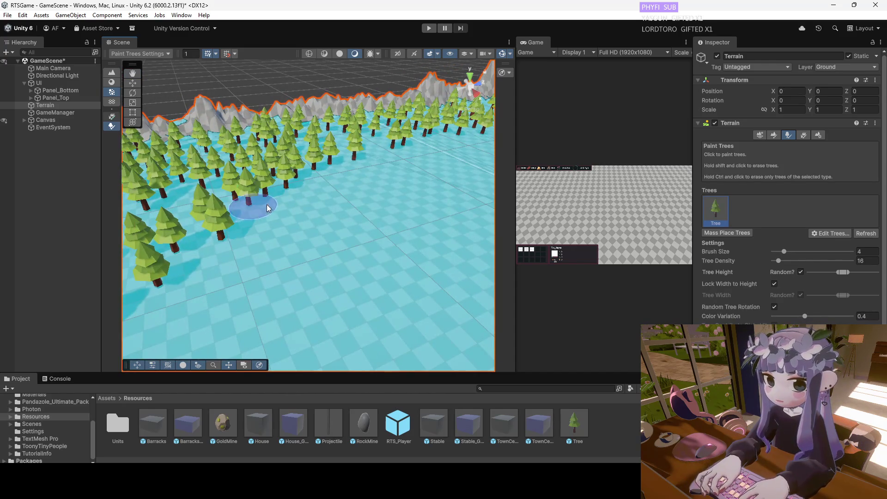
drag(413, 201, 274, 229)
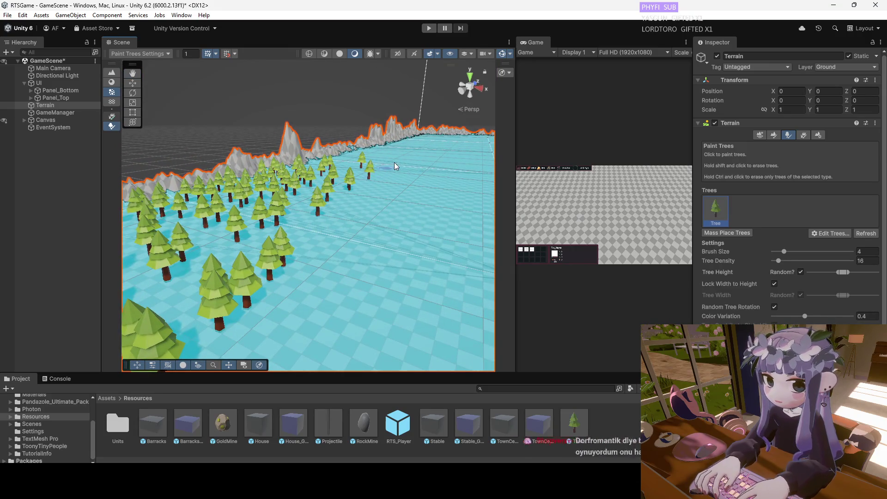
mouse_move(341, 209)
mouse_down()
mouse_move(391, 97)
mouse_move(370, 199)
mouse_move(326, 276)
mouse_up()
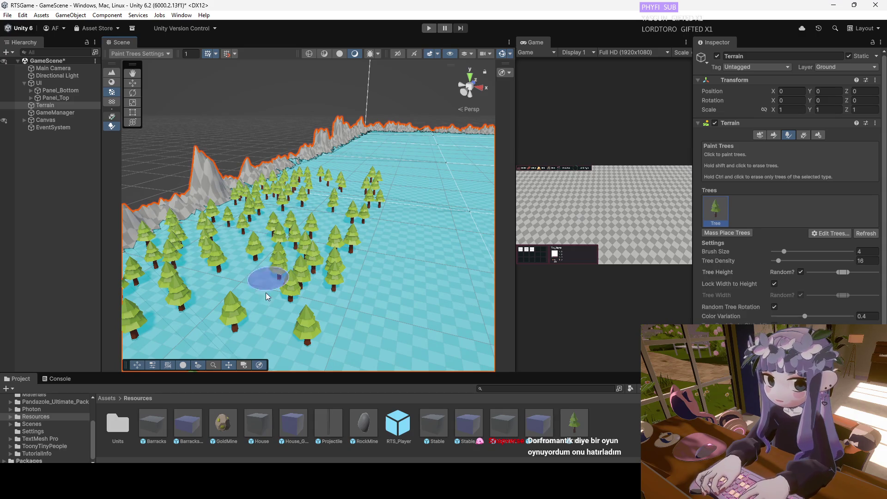
scroll(244, 289, up, 4)
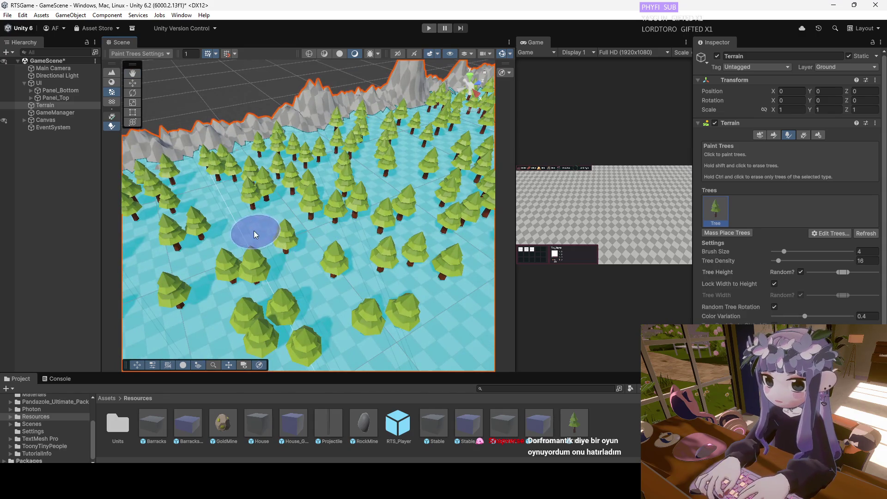
drag(206, 201, 263, 185)
Paint trees from the left-centre up to the upper-right trees, then turn off tree painting.
scroll(323, 171, up, 4)
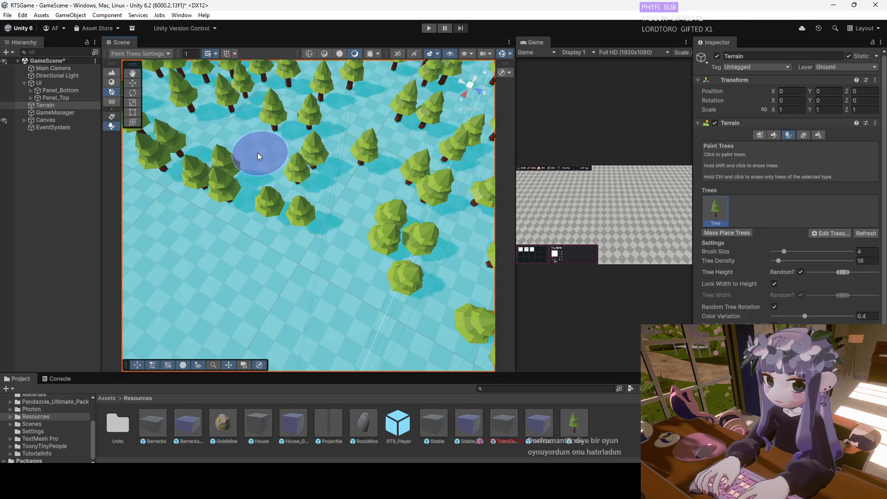
mouse_move(168, 242)
mouse_down()
mouse_move(492, 101)
mouse_move(414, 147)
mouse_move(390, 113)
mouse_move(382, 134)
mouse_move(399, 145)
mouse_move(254, 231)
mouse_up()
scroll(253, 234, up, 3)
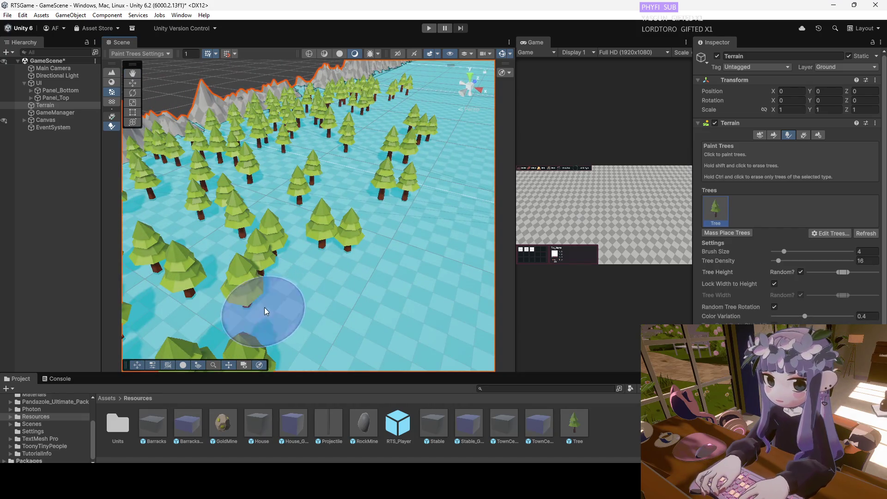
drag(265, 310, 228, 262)
drag(334, 171, 417, 165)
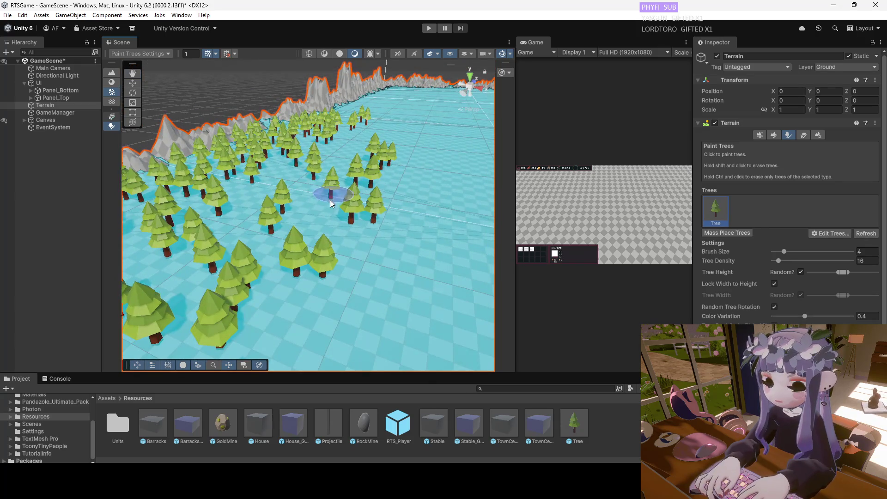
mouse_move(283, 182)
mouse_down()
mouse_move(248, 207)
mouse_move(384, 137)
mouse_move(430, 105)
mouse_move(453, 68)
mouse_up()
key(w)
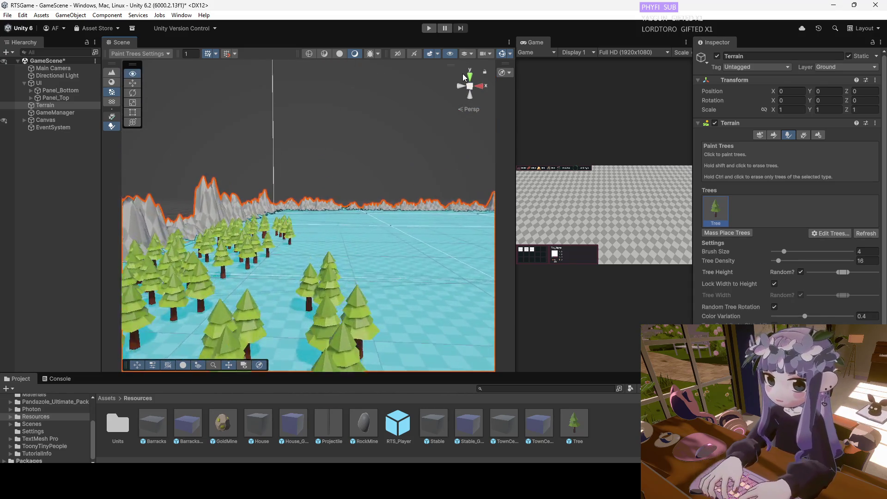
key(q)
mouse_move(267, 307)
mouse_down()
mouse_move(352, 206)
mouse_move(345, 248)
mouse_move(396, 245)
mouse_move(370, 264)
mouse_move(232, 304)
mouse_up()
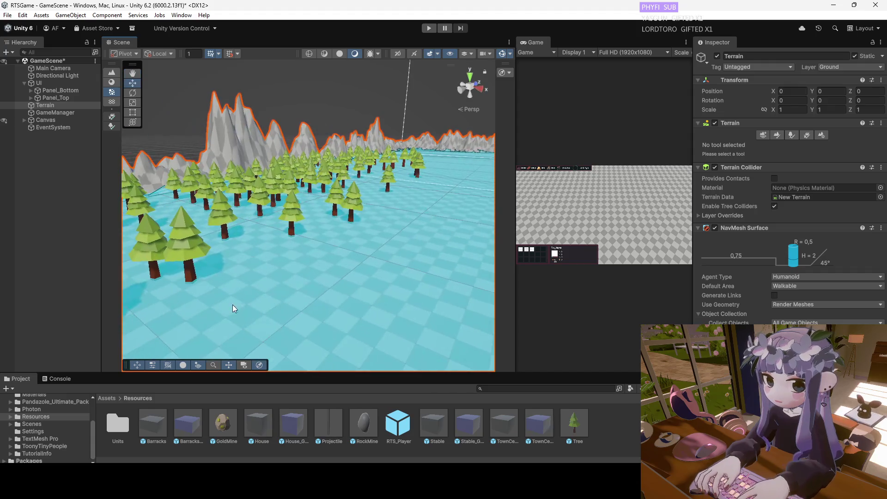
mouse_move(272, 270)
mouse_down()
mouse_move(487, 99)
mouse_move(505, 109)
mouse_move(295, 254)
mouse_move(249, 237)
mouse_up()
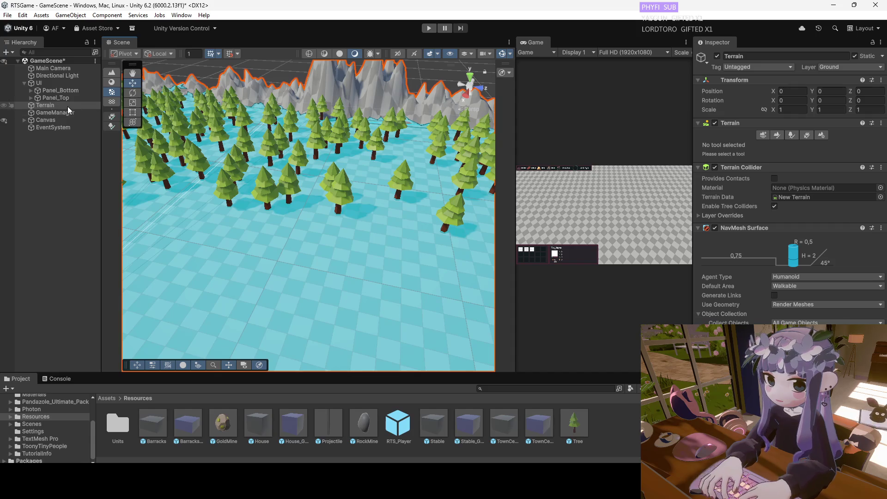
click(777, 134)
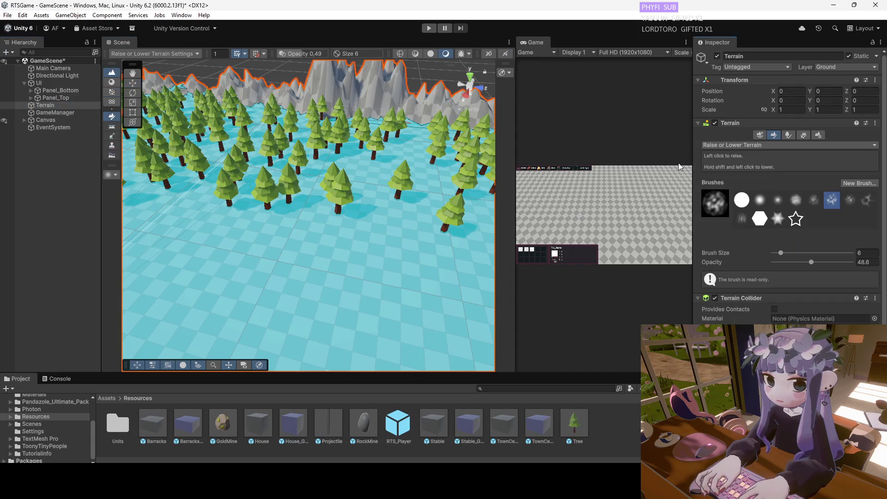
click(787, 135)
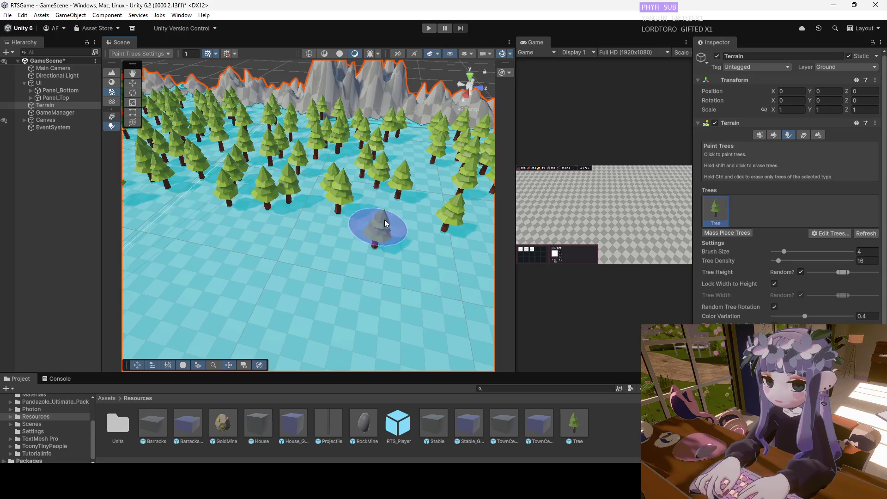
scroll(430, 181, down, 3)
scroll(445, 202, up, 4)
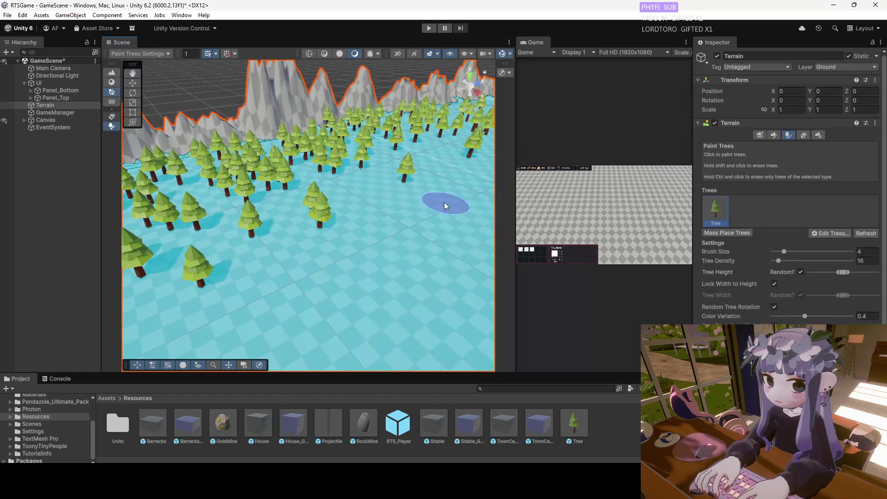
scroll(381, 210, down, 5)
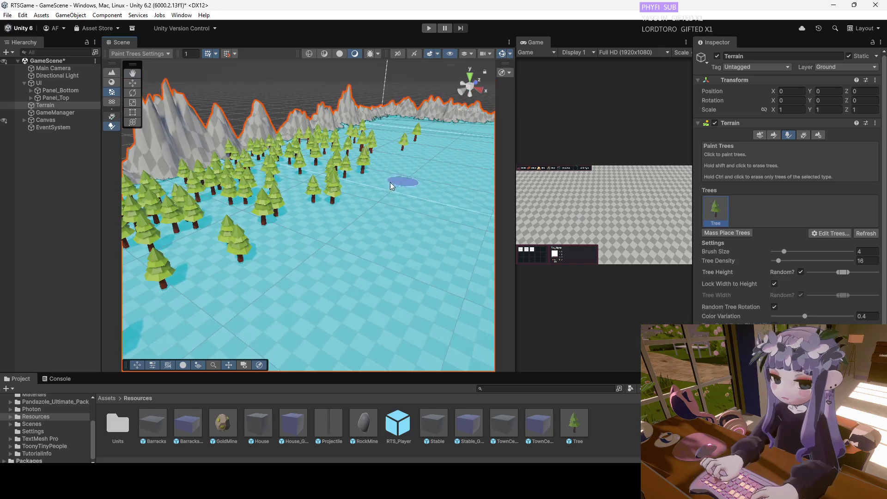
mouse_move(315, 249)
mouse_down()
mouse_move(362, 192)
mouse_move(376, 198)
mouse_move(296, 264)
mouse_up()
scroll(278, 271, up, 3)
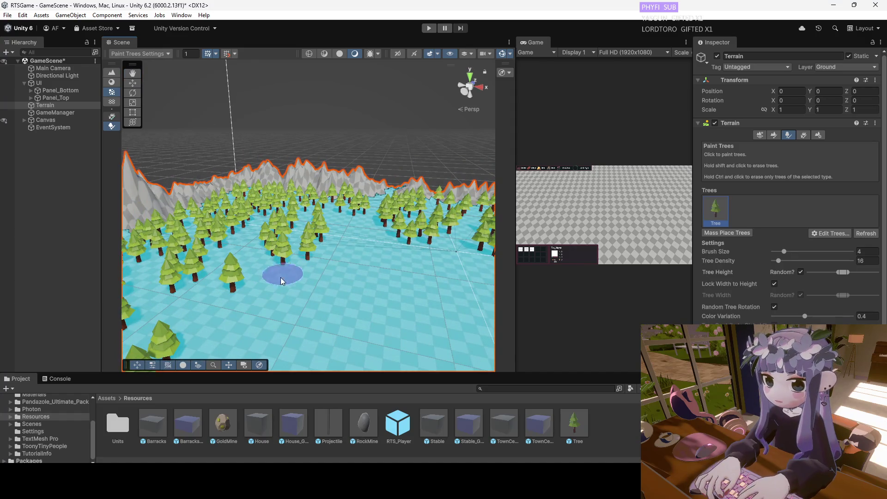
scroll(258, 301, up, 2)
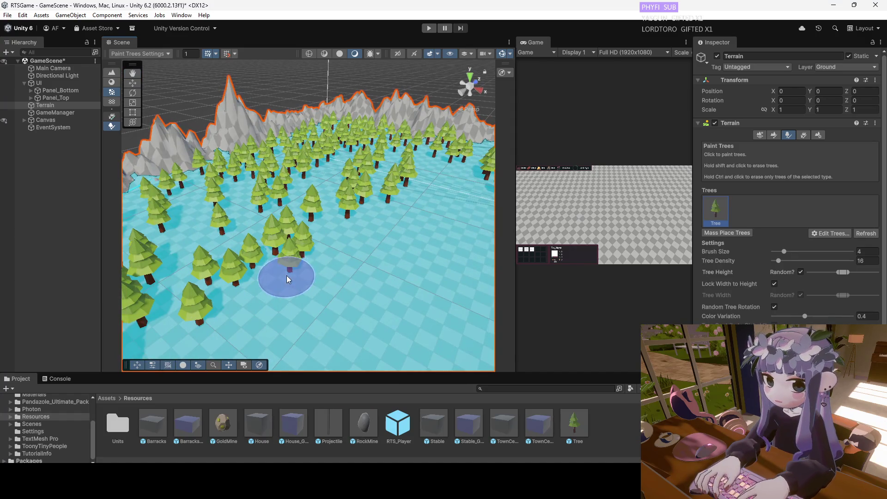
scroll(266, 224, up, 2)
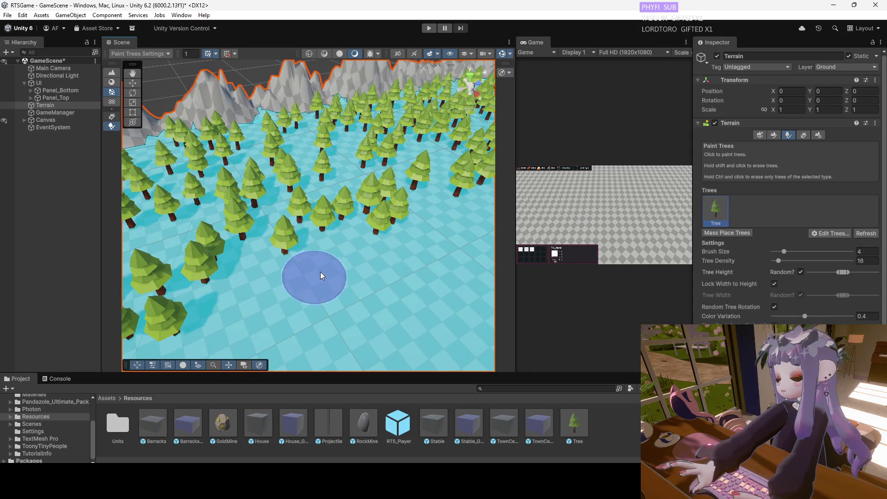
scroll(390, 256, down, 5)
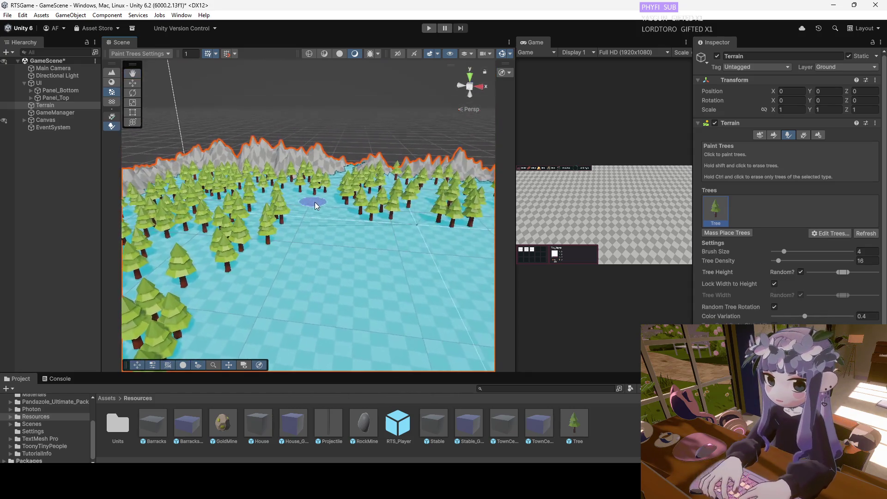
drag(313, 218, 427, 206)
scroll(273, 240, down, 2)
mouse_move(273, 240)
alt+mouse_down()
mouse_move(389, 196)
mouse_move(422, 130)
mouse_move(416, 223)
mouse_move(169, 287)
alt+mouse_up()
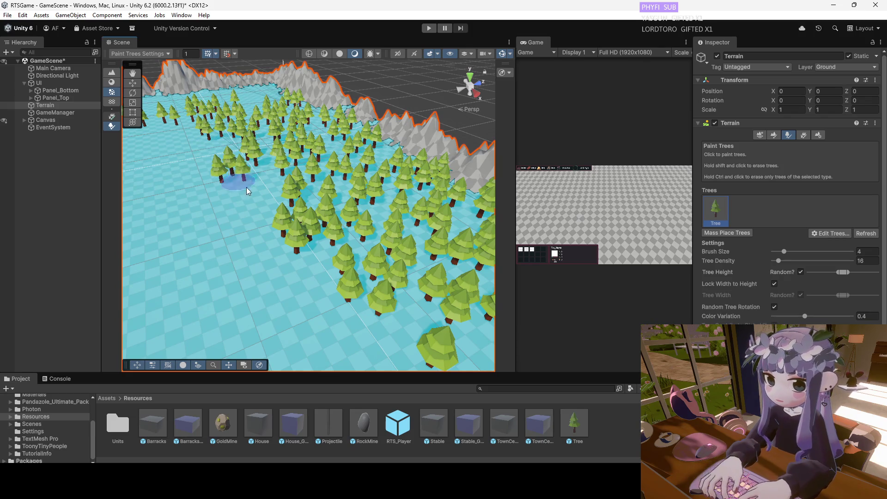
mouse_move(258, 270)
alt+mouse_down()
mouse_move(266, 234)
mouse_move(365, 178)
mouse_move(391, 174)
alt+mouse_up()
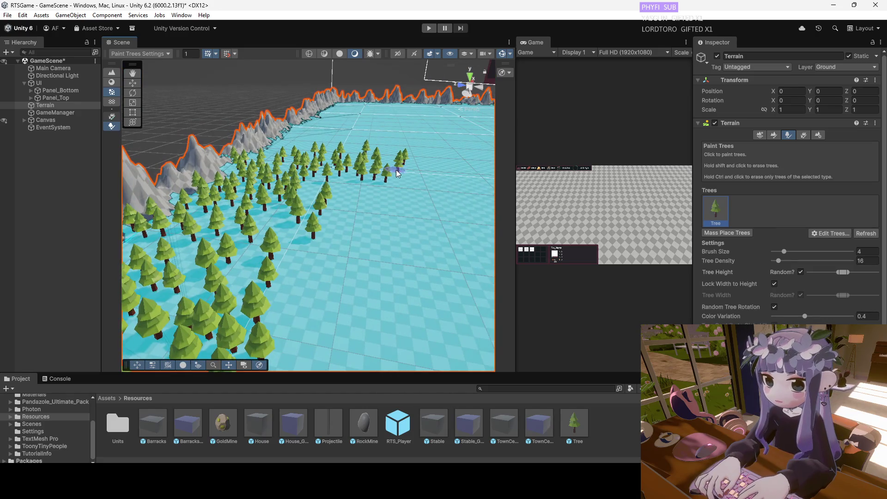
key(w)
scroll(370, 222, down, 5)
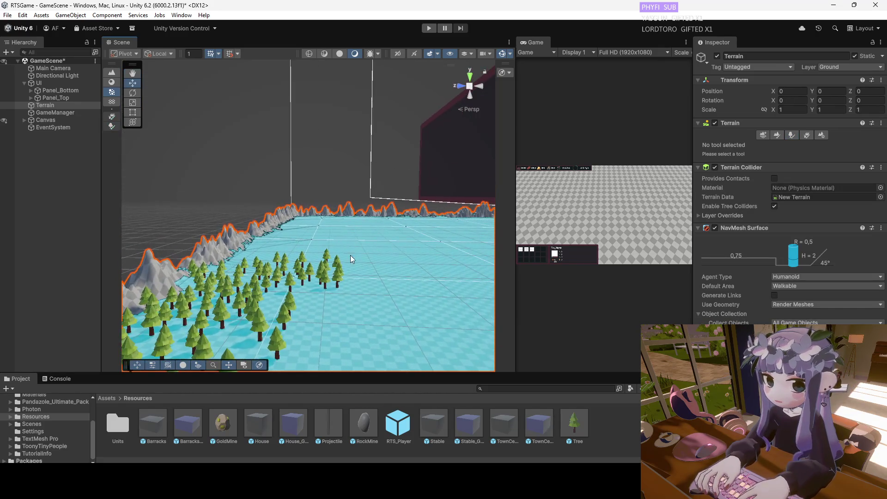
Bring the dense tree field into view and re-enable Paint Trees on the terrain.
scroll(345, 267, up, 5)
alt+drag(338, 195, 406, 182)
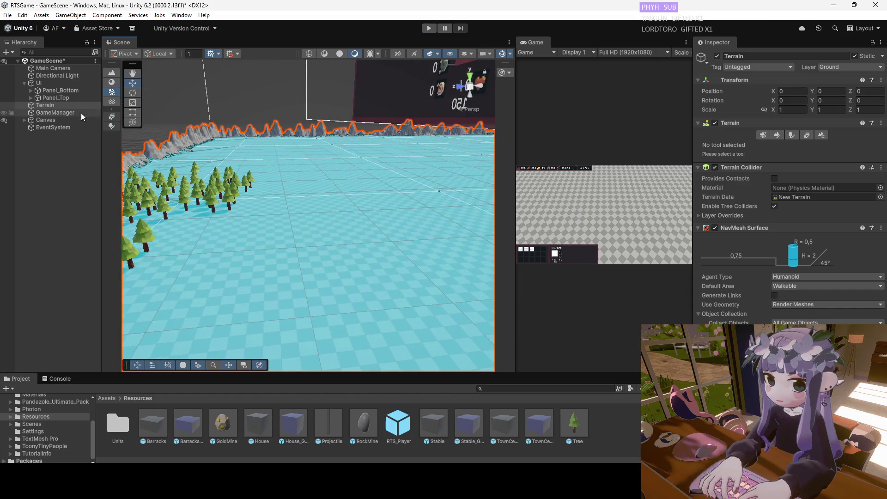
click(791, 135)
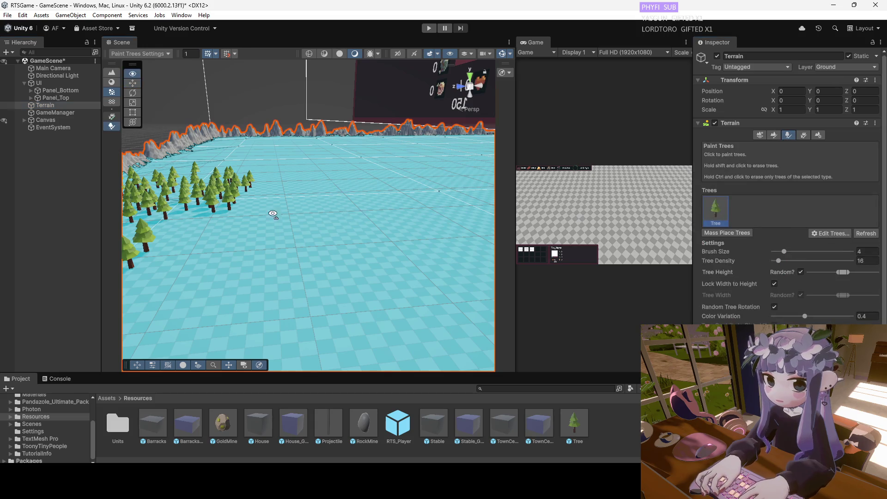
alt+drag(273, 222, 340, 194)
mouse_move(248, 215)
alt+mouse_down()
mouse_move(277, 248)
mouse_move(274, 188)
mouse_move(224, 164)
mouse_move(271, 206)
mouse_move(355, 194)
mouse_move(315, 206)
mouse_move(324, 217)
mouse_move(299, 267)
mouse_move(293, 184)
mouse_move(259, 292)
alt+mouse_up()
key(w)
click(791, 135)
Brush over the middle of the tree field with brush size 4 and density 16.
mouse_move(322, 229)
alt+mouse_down()
mouse_move(361, 157)
mouse_move(303, 277)
mouse_move(162, 249)
alt+mouse_up()
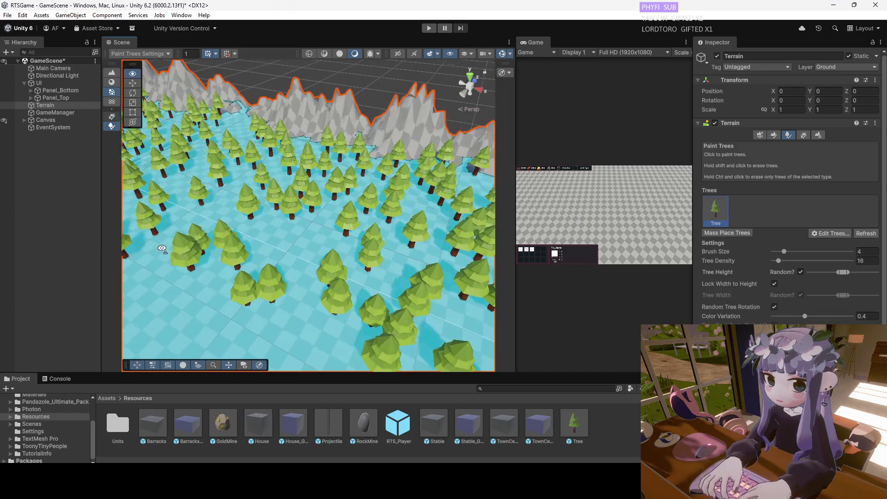
mouse_move(309, 271)
mouse_down()
mouse_move(384, 307)
mouse_move(324, 305)
mouse_up()
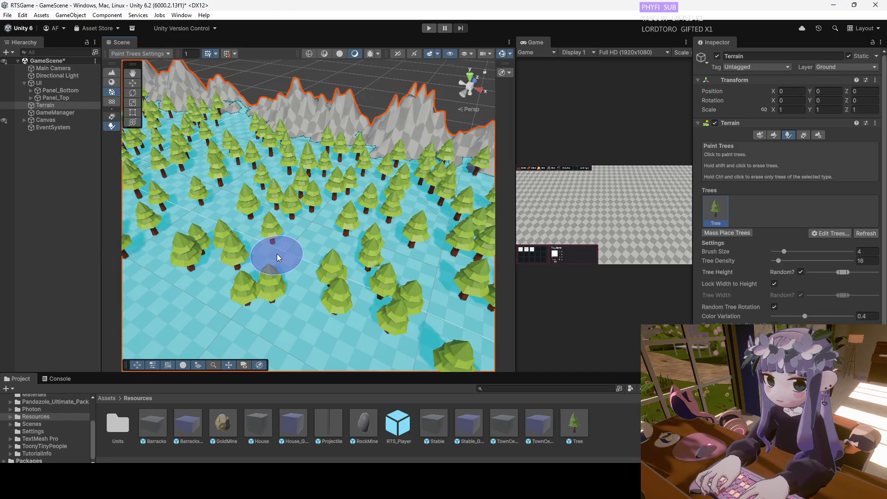
scroll(300, 252, down, 3)
mouse_move(301, 244)
alt+mouse_down()
mouse_move(289, 233)
mouse_move(131, 231)
mouse_move(282, 243)
mouse_move(248, 240)
alt+mouse_up()
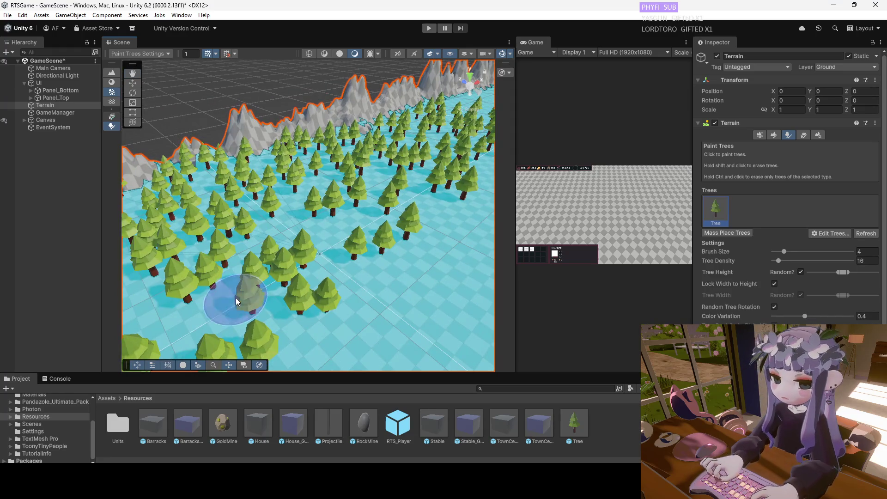
scroll(186, 319, down, 3)
mouse_move(187, 319)
alt+mouse_down()
mouse_move(407, 193)
mouse_move(420, 198)
alt+mouse_up()
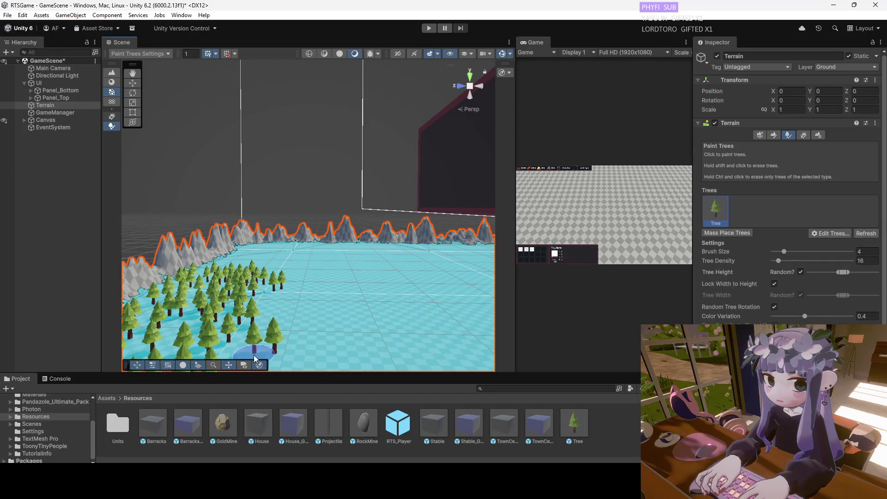
mouse_move(274, 309)
alt+mouse_down()
mouse_move(312, 238)
mouse_move(313, 273)
mouse_move(227, 332)
mouse_move(416, 295)
mouse_move(323, 300)
mouse_move(214, 325)
alt+mouse_up()
mouse_move(267, 320)
alt+mouse_down()
mouse_move(362, 303)
mouse_move(324, 277)
mouse_move(234, 254)
mouse_move(341, 253)
mouse_move(375, 93)
mouse_move(383, 90)
alt+mouse_up()
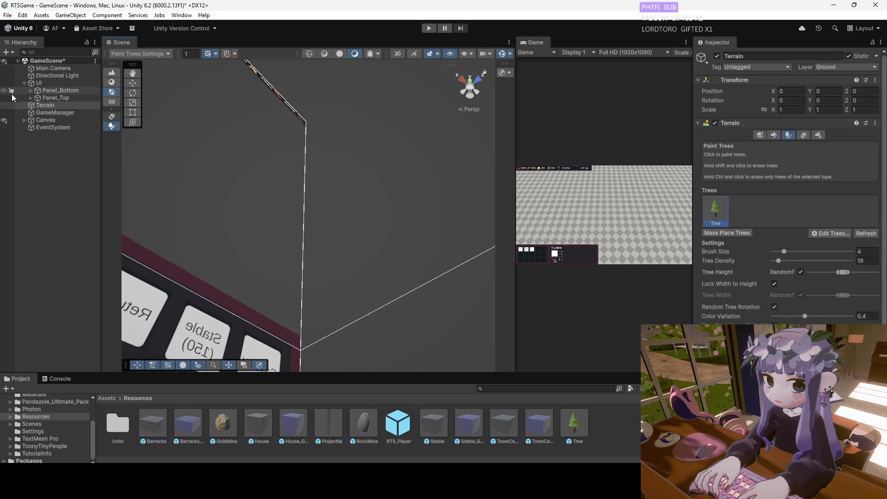
double_click(38, 106)
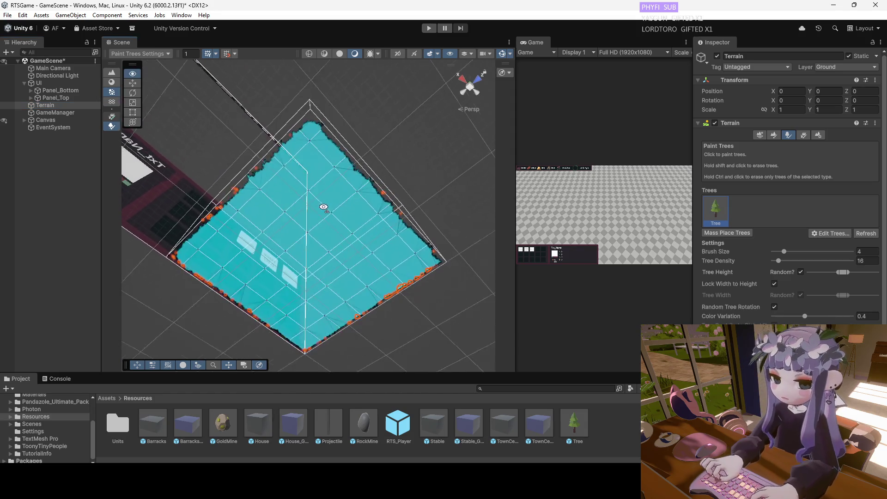
key(w)
alt+drag(352, 188, 352, 183)
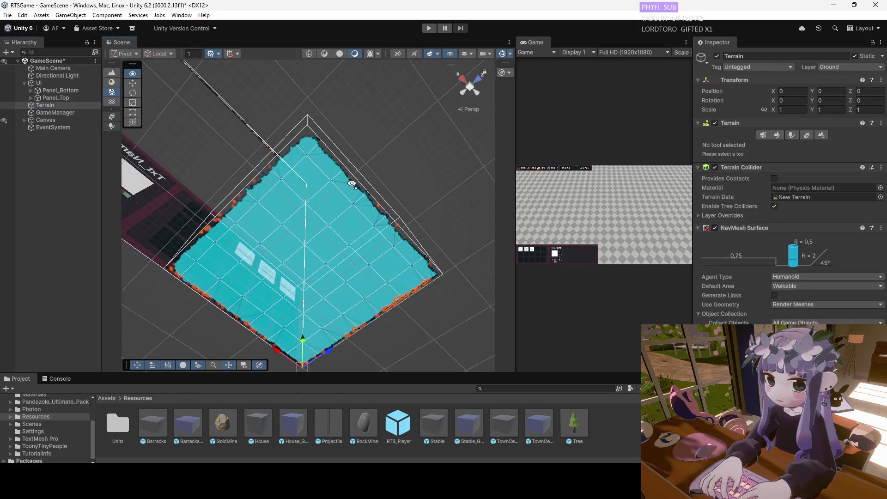
double_click(44, 106)
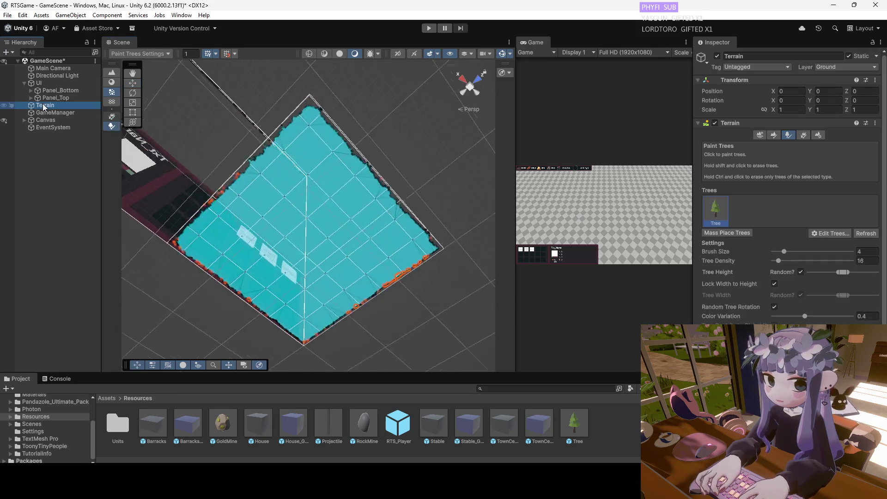
mouse_move(302, 220)
alt+mouse_down()
mouse_move(330, 247)
mouse_move(335, 227)
mouse_move(337, 259)
mouse_move(354, 227)
alt+mouse_up()
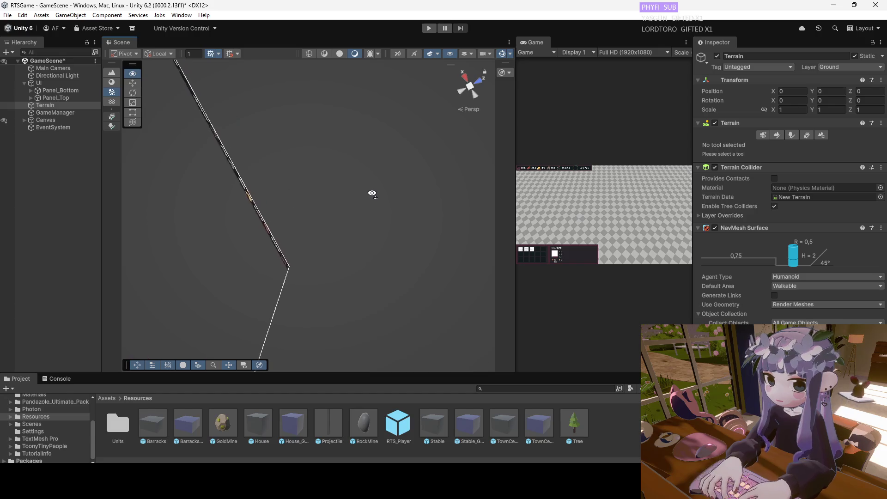
mouse_move(313, 284)
alt+mouse_down()
mouse_move(312, 272)
mouse_move(307, 280)
mouse_move(335, 284)
alt+mouse_up()
scroll(335, 285, up, 5)
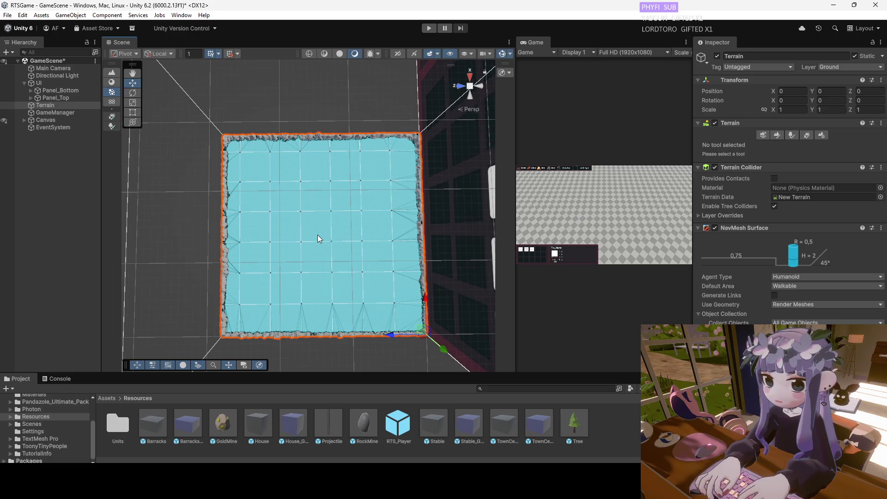
drag(319, 235, 335, 242)
scroll(335, 242, up, 5)
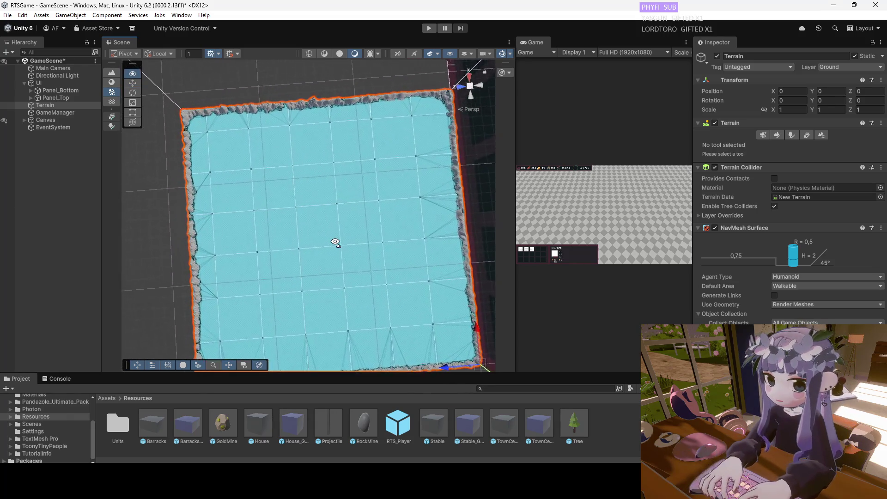
scroll(338, 242, up, 4)
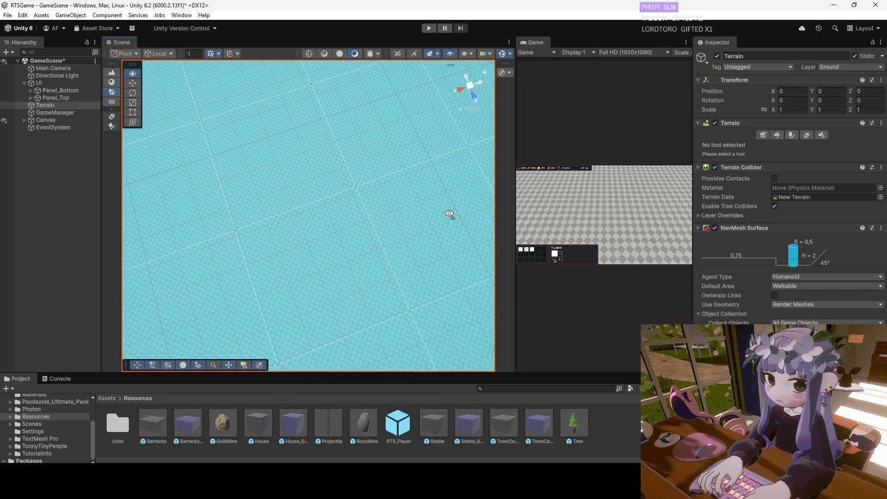
drag(450, 214, 429, 156)
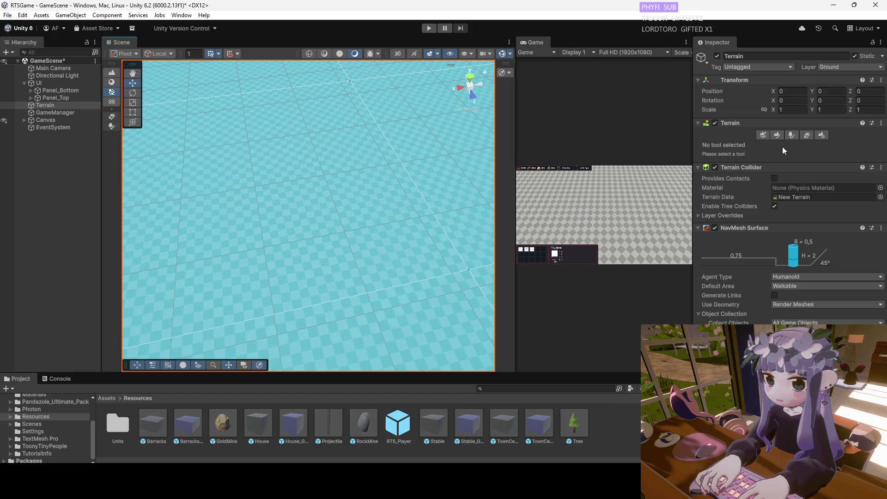
click(788, 136)
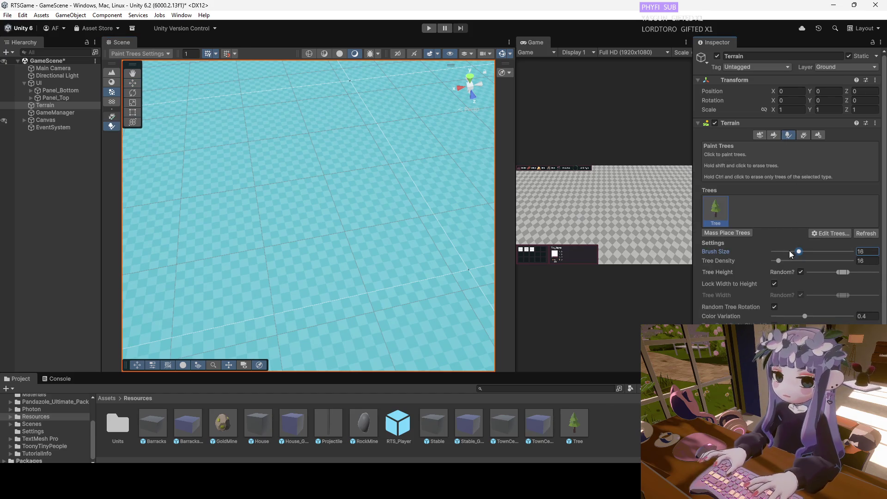
Paint trial tree patches on the terrain, undoing the unwanted ones, then paint a band of trees.
drag(345, 172, 386, 277)
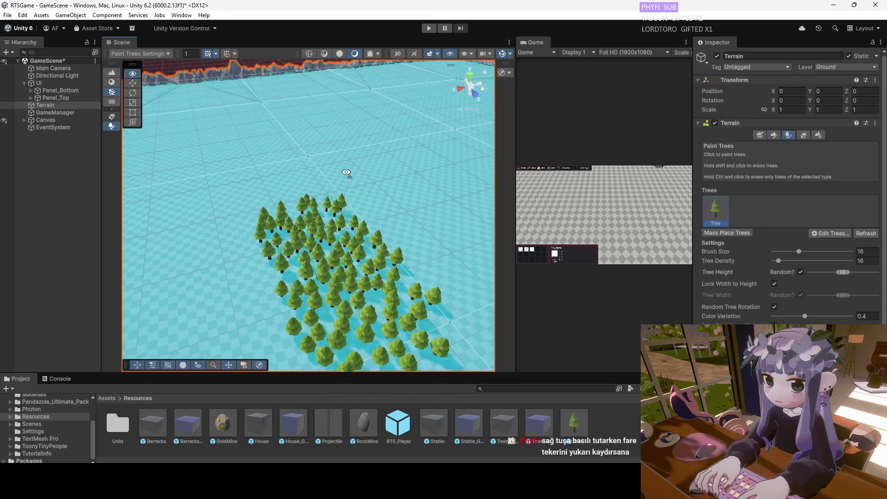
key(ctrl+z)
drag(309, 175, 400, 320)
key(ctrl+z)
mouse_move(316, 190)
mouse_down()
mouse_move(343, 239)
mouse_move(323, 215)
mouse_up()
key(ctrl+z)
scroll(323, 221, up, 3)
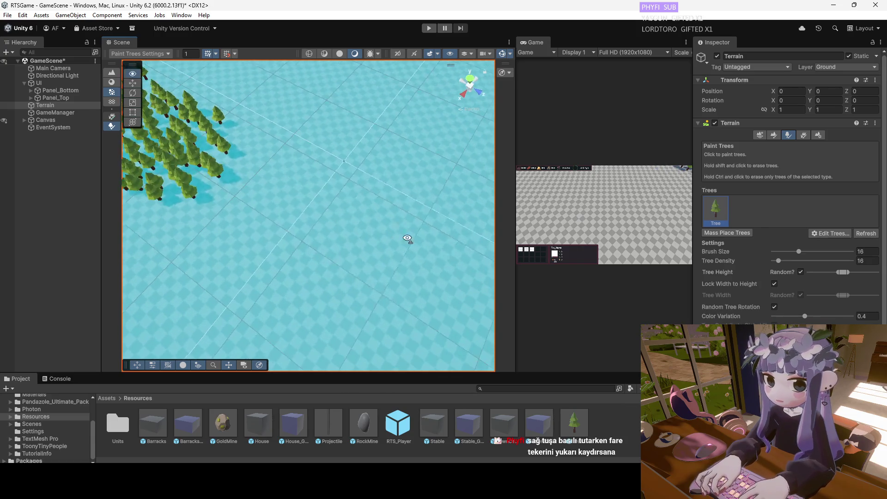
drag(352, 253, 383, 286)
scroll(370, 244, up, 3)
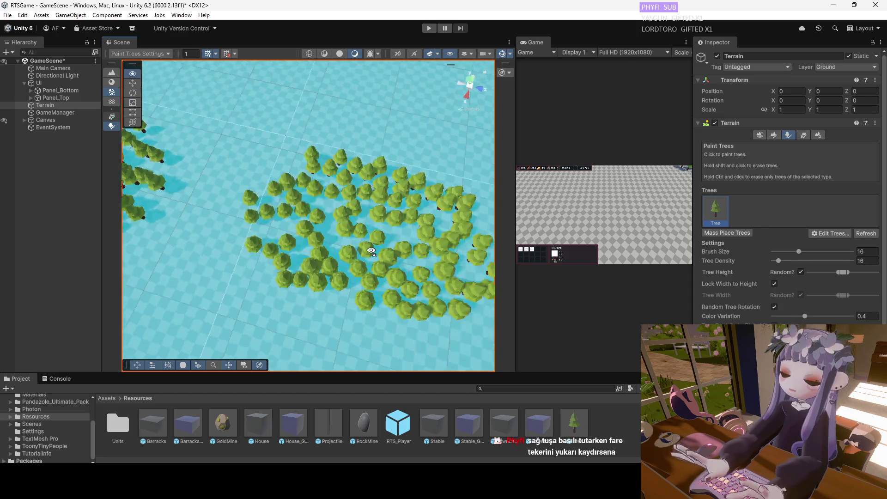
Paint more tree patches left of the existing patch and near the horizon.
mouse_move(331, 242)
mouse_down()
mouse_move(361, 311)
mouse_move(233, 212)
mouse_move(188, 148)
mouse_move(164, 202)
mouse_move(208, 139)
mouse_move(378, 141)
mouse_move(431, 168)
mouse_move(306, 113)
mouse_move(367, 103)
mouse_move(264, 166)
mouse_move(327, 198)
mouse_move(259, 145)
mouse_move(293, 212)
mouse_move(293, 150)
mouse_move(309, 144)
mouse_move(446, 192)
mouse_move(437, 214)
mouse_move(317, 228)
mouse_move(406, 228)
mouse_move(438, 177)
mouse_move(326, 189)
mouse_up()
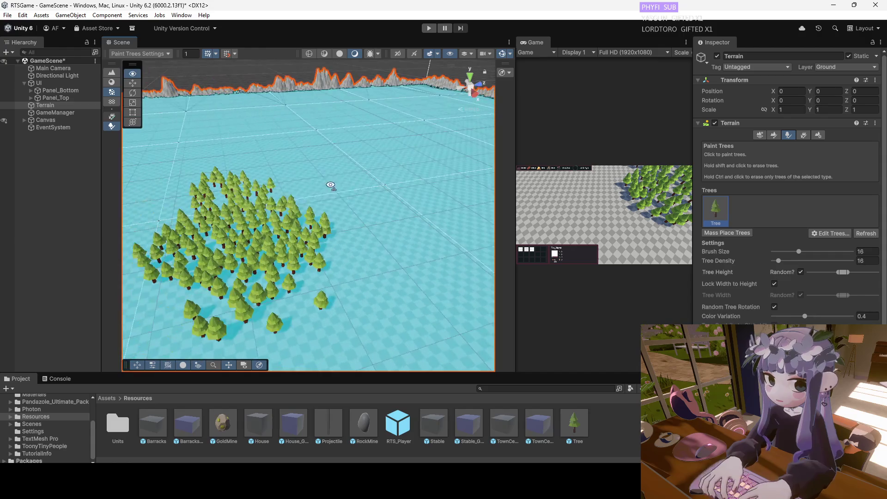
mouse_move(358, 273)
mouse_down()
mouse_move(379, 242)
mouse_move(340, 191)
mouse_move(176, 210)
mouse_move(240, 224)
mouse_move(184, 220)
mouse_move(162, 190)
mouse_move(362, 192)
mouse_move(248, 188)
mouse_up()
click(248, 187)
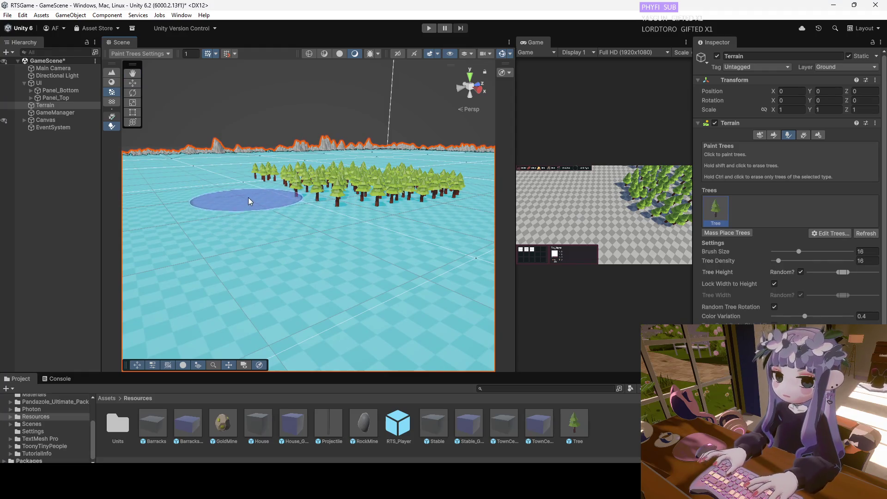
mouse_move(308, 219)
mouse_down()
mouse_move(433, 193)
mouse_move(395, 172)
mouse_move(370, 190)
mouse_move(337, 183)
mouse_move(220, 199)
mouse_move(138, 194)
mouse_move(119, 159)
mouse_move(151, 91)
mouse_move(148, 218)
mouse_move(96, 221)
mouse_move(218, 229)
mouse_move(277, 193)
mouse_move(256, 183)
mouse_move(239, 207)
mouse_move(353, 204)
mouse_move(374, 233)
mouse_move(406, 198)
mouse_move(401, 187)
mouse_up()
click(281, 175)
click(349, 179)
mouse_move(306, 212)
mouse_down()
mouse_move(267, 113)
mouse_move(271, 87)
mouse_move(277, 192)
mouse_move(307, 208)
mouse_move(195, 202)
mouse_move(233, 92)
mouse_move(224, 91)
mouse_move(197, 150)
mouse_up()
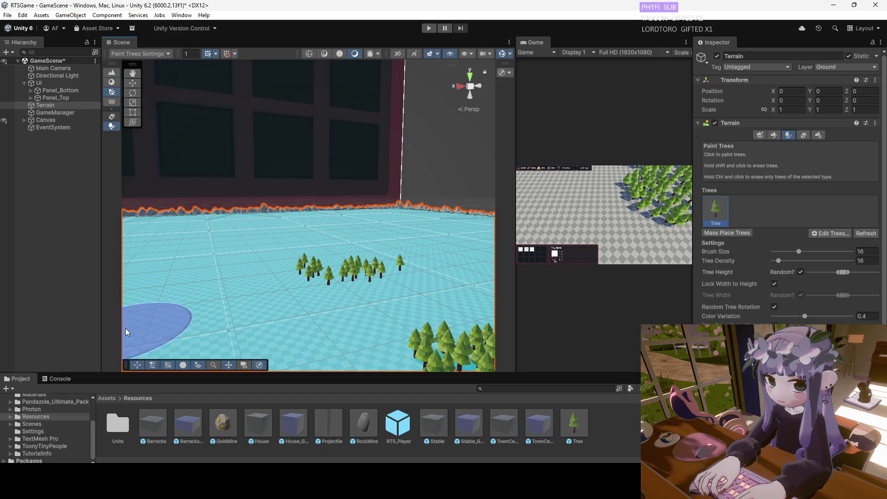
Open the Tree prefab and copy its LOD Group component.
double_click(583, 429)
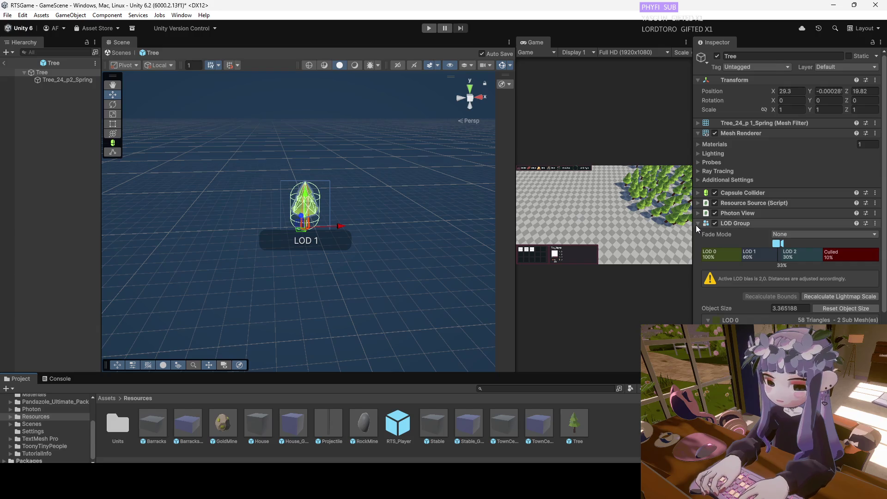
click(698, 223)
right_click(730, 224)
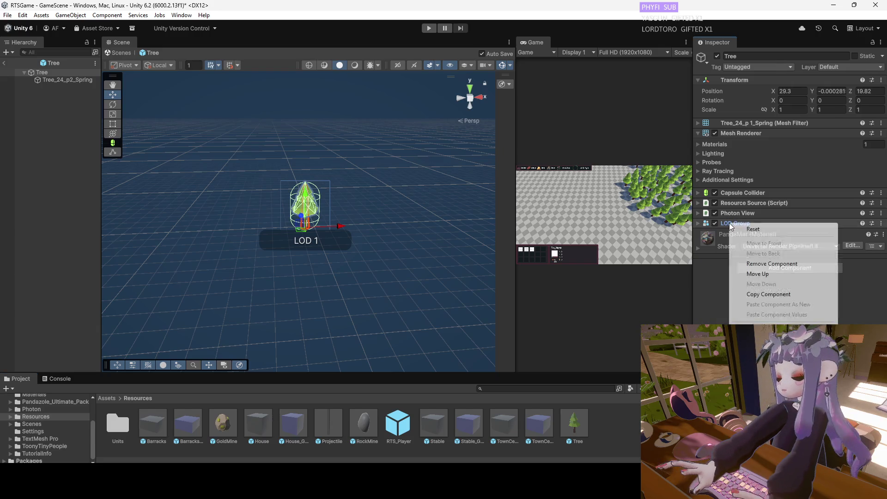
click(768, 294)
Remove the LOD Group component from the Tree prefab and return to GameScene.
click(881, 223)
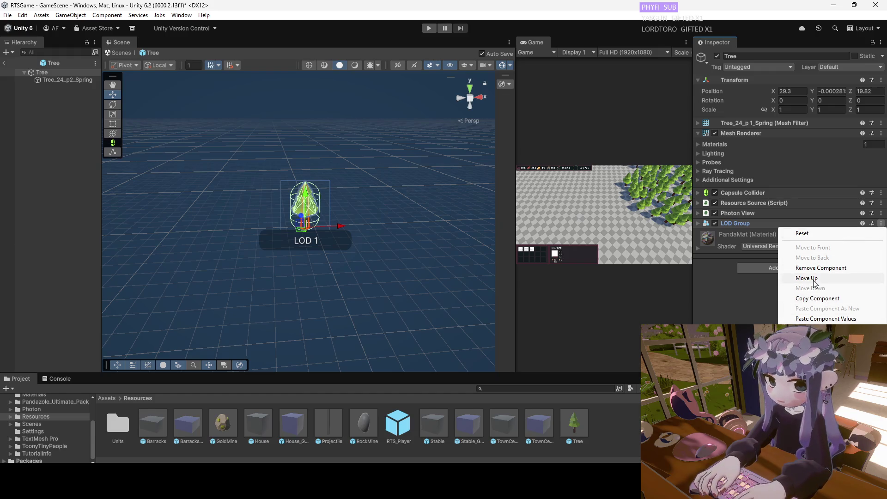
right_click(739, 220)
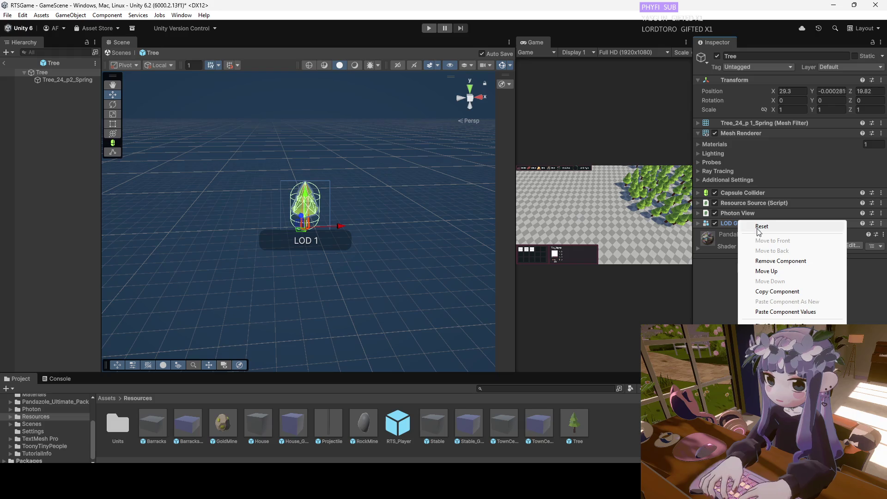
click(880, 225)
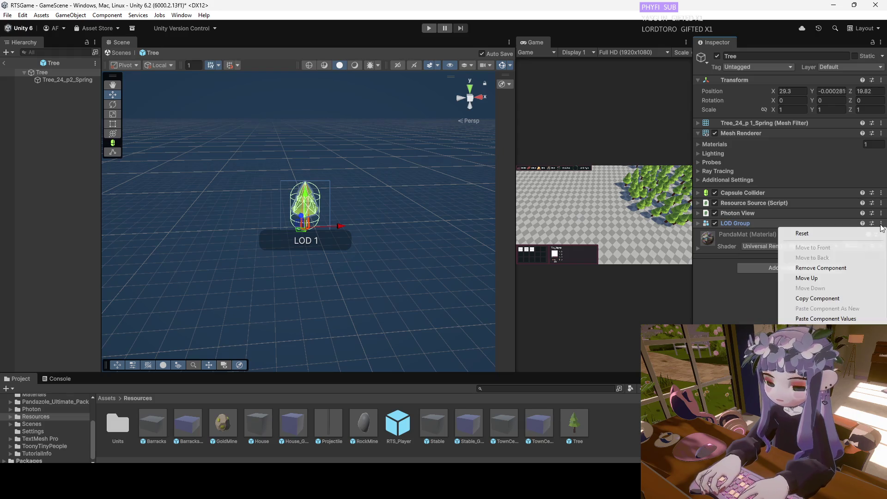
click(795, 268)
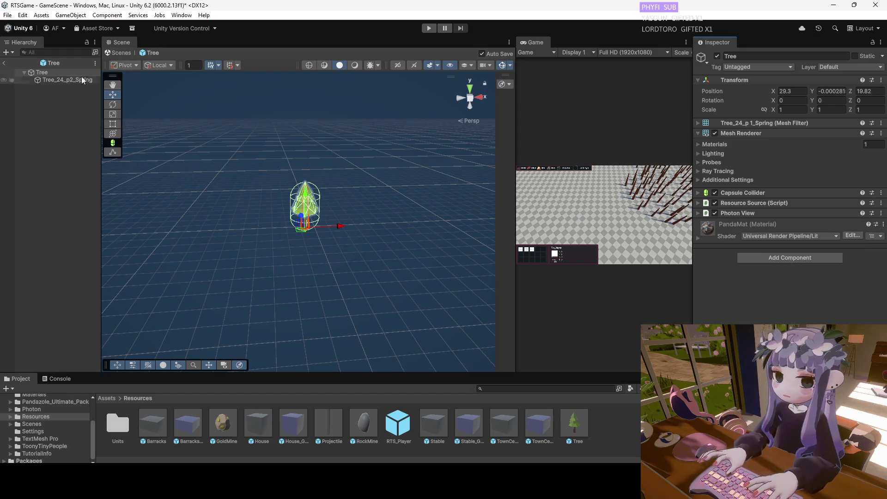
click(7, 68)
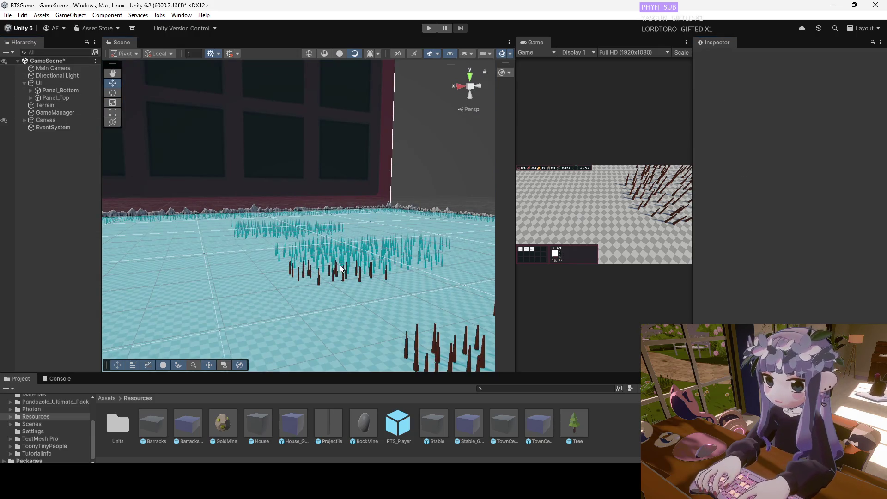
Select the Terrain and lower the tree brush size and tree density to 11.
mouse_move(364, 280)
mouse_down()
mouse_move(297, 76)
mouse_move(299, 145)
mouse_move(242, 307)
mouse_move(179, 293)
mouse_move(259, 264)
mouse_move(136, 218)
mouse_move(279, 247)
mouse_move(245, 245)
mouse_move(193, 270)
mouse_move(250, 245)
mouse_move(194, 236)
mouse_move(258, 213)
mouse_up()
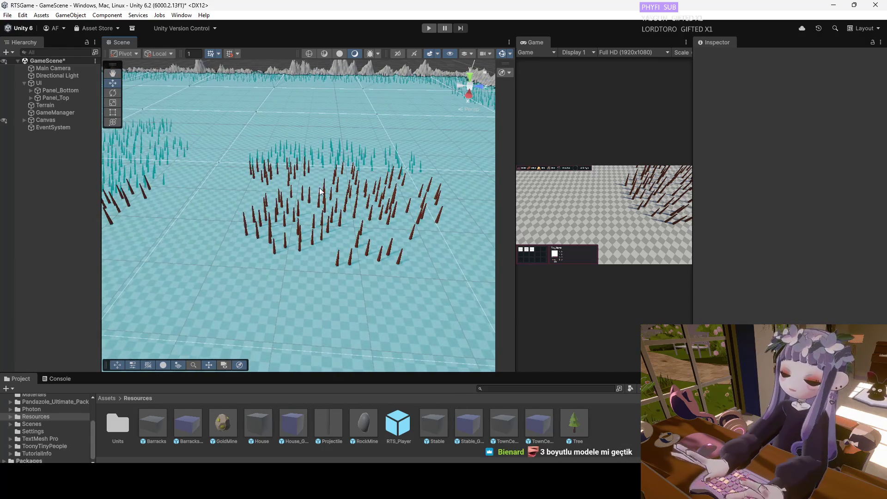
click(307, 186)
double_click(62, 105)
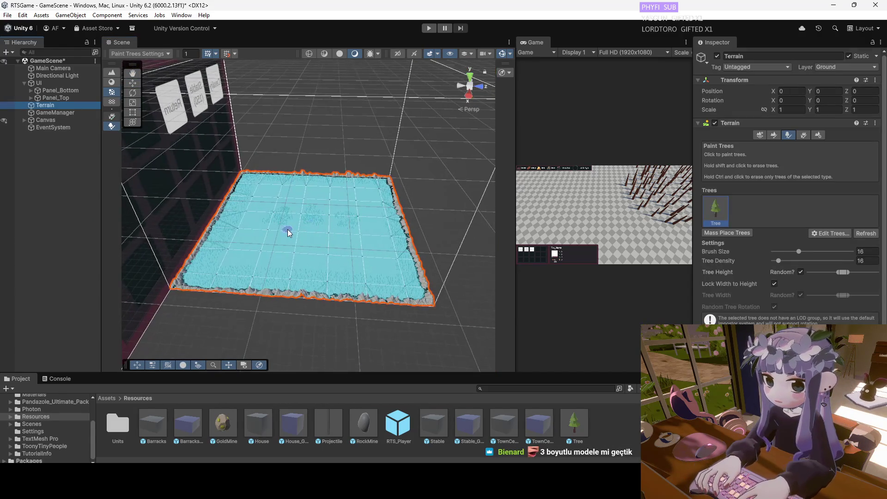
scroll(345, 224, up, 5)
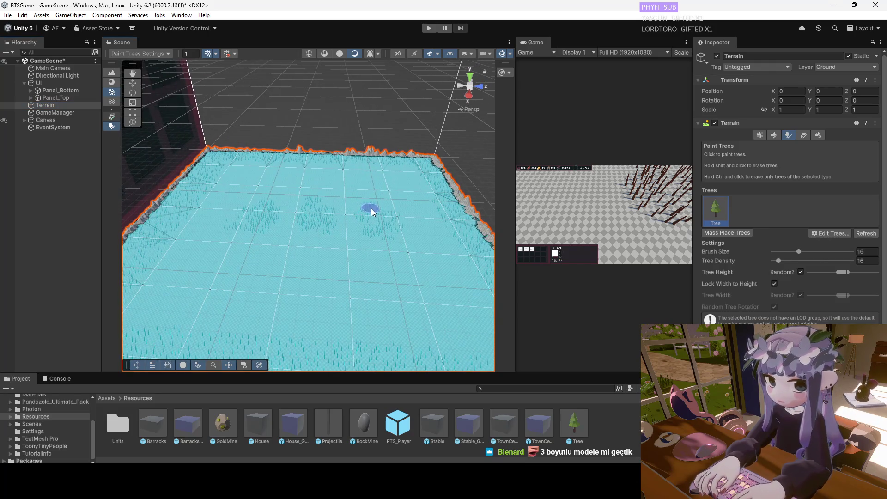
click(778, 252)
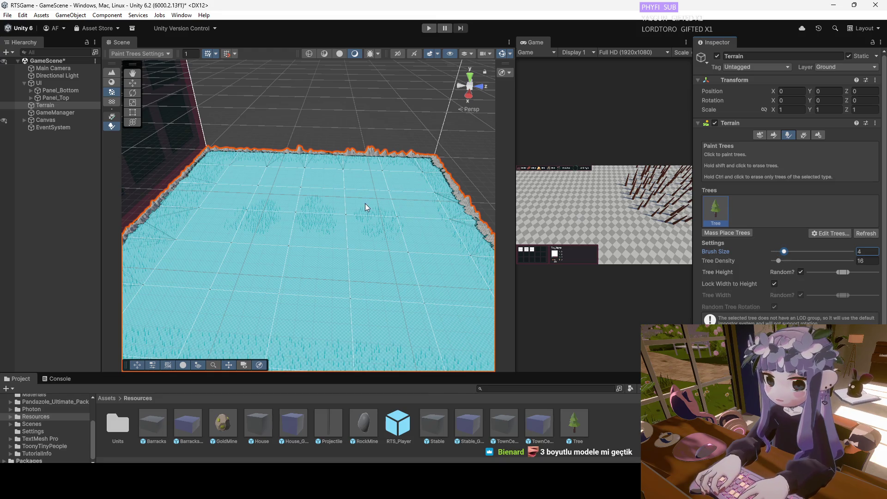
click(795, 251)
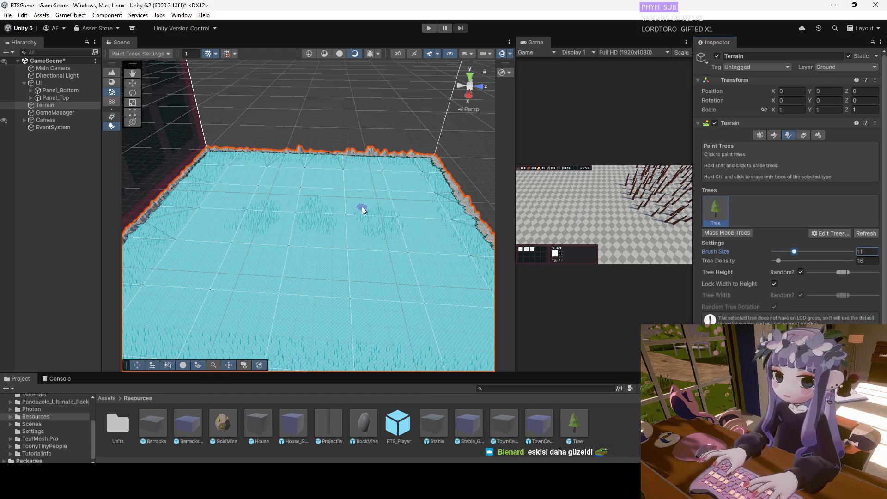
click(775, 261)
drag(776, 261, 774, 262)
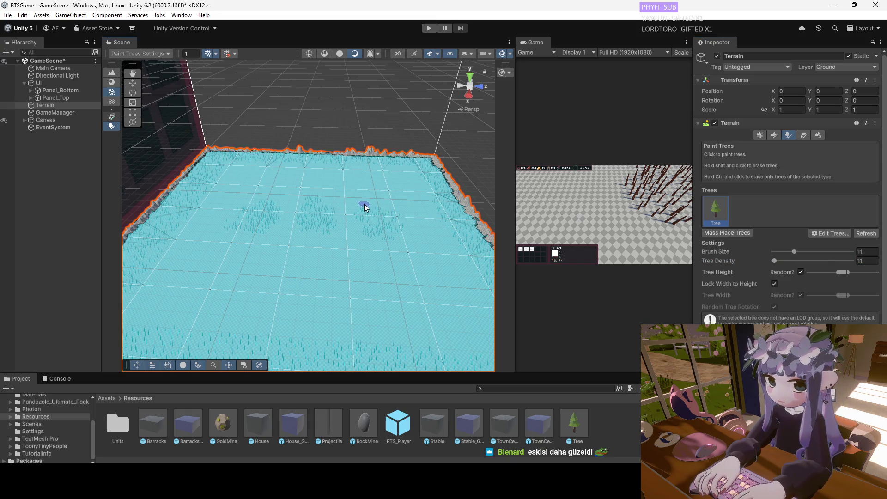
Raise brush size to 19 and tree density to 100, then paint a dense tree cluster.
click(802, 253)
scroll(416, 213, up, 5)
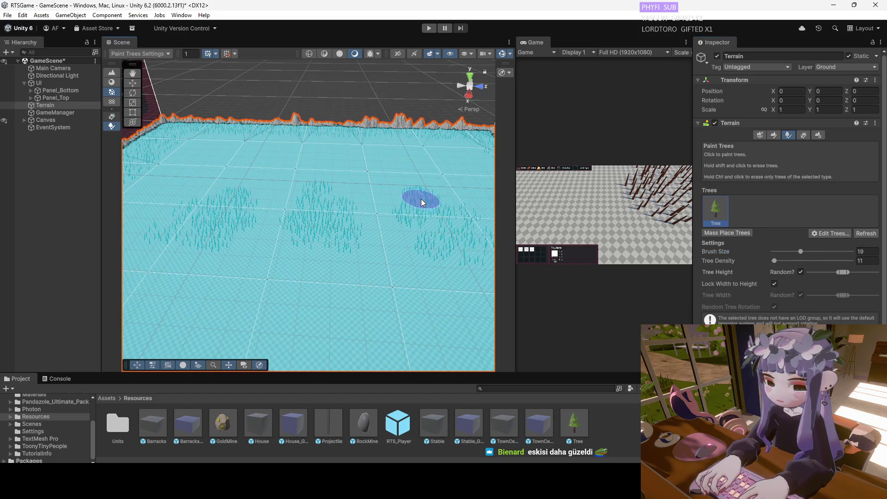
click(802, 261)
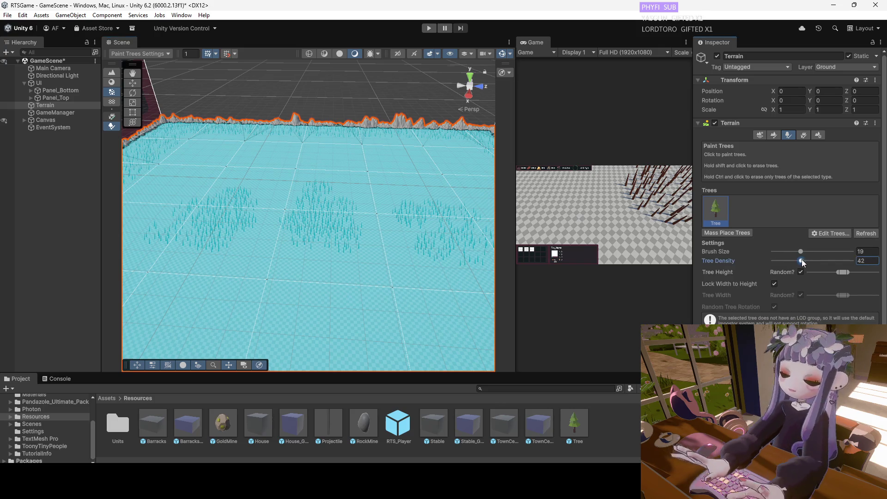
click(850, 261)
click(404, 187)
Paint a small cluster at brush size 3 and density 10, set brush size 10, and undo the dense cluster.
click(781, 262)
click(782, 252)
click(416, 189)
click(793, 251)
scroll(445, 206, up, 1)
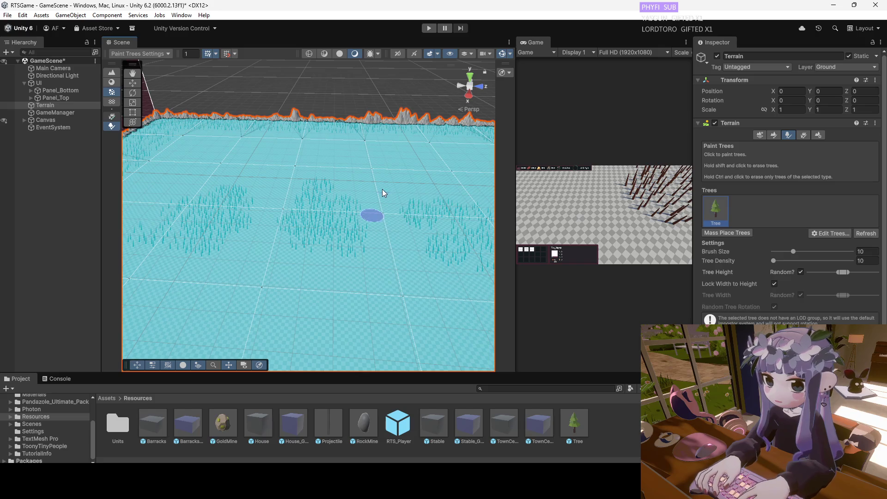
mouse_move(349, 223)
mouse_down()
mouse_move(402, 198)
mouse_move(340, 204)
mouse_move(338, 229)
mouse_move(287, 218)
mouse_move(308, 218)
mouse_up()
key(ctrl+z)
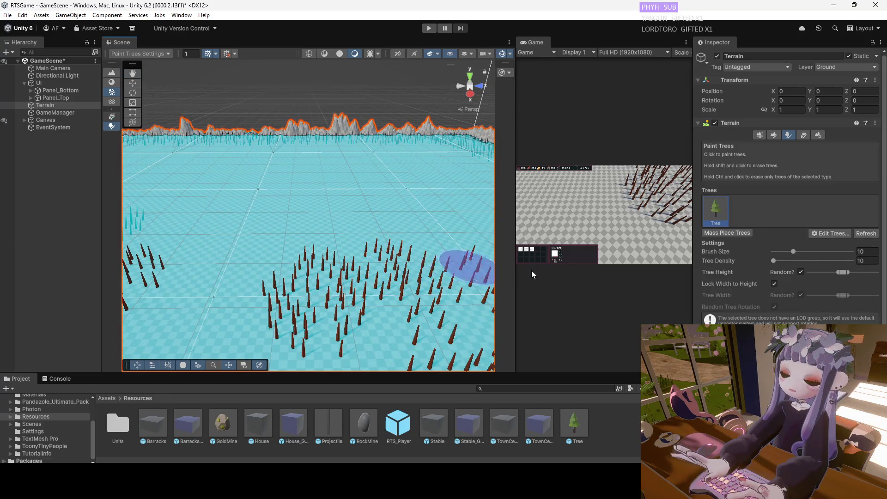
Reduce the tree brush size to 1 and paint single trees and a row around the cluster.
drag(758, 252, 739, 249)
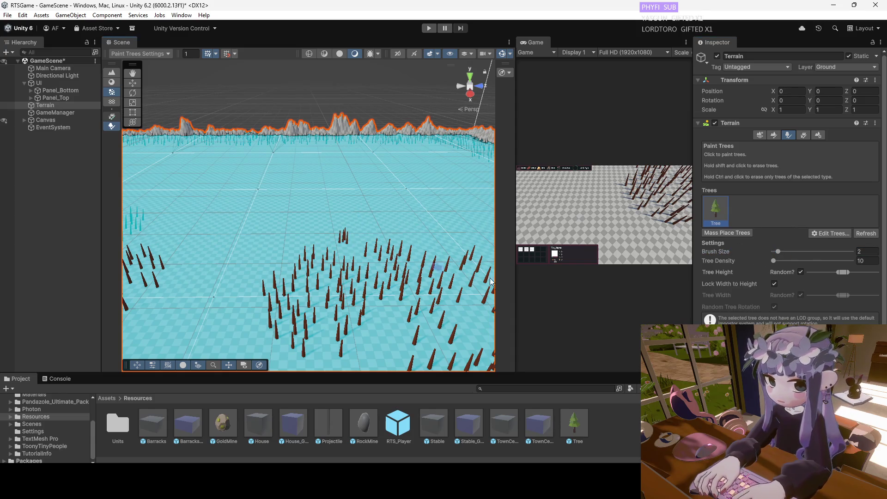
drag(721, 251, 712, 251)
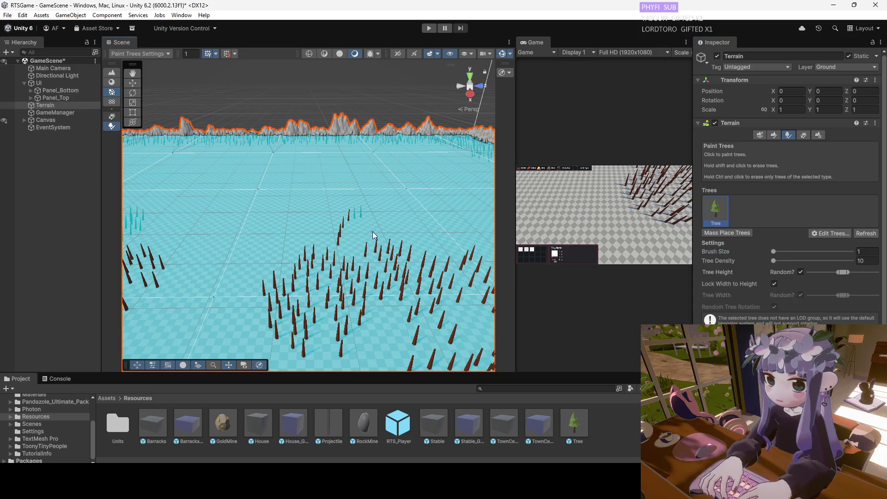
click(339, 251)
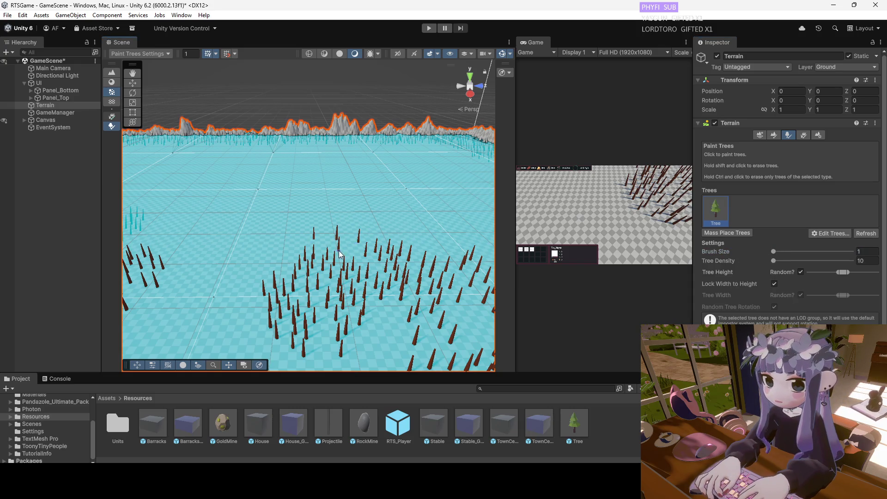
click(289, 254)
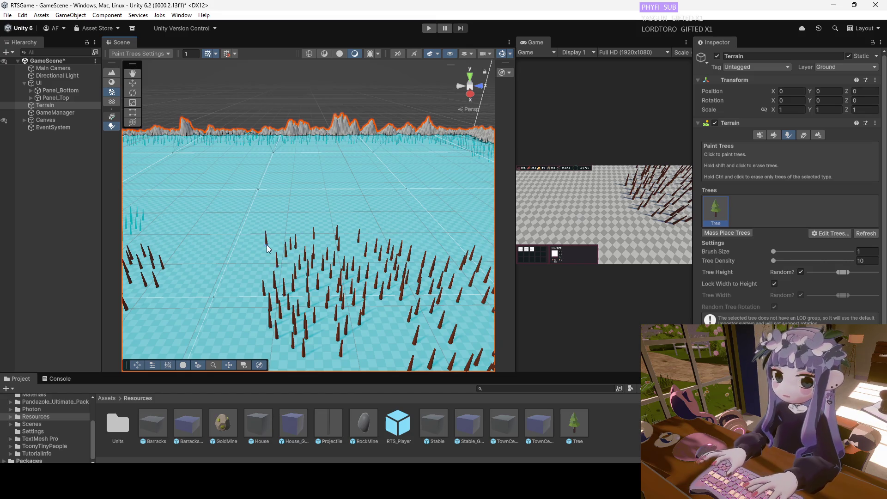
click(270, 245)
click(301, 217)
mouse_move(319, 221)
mouse_down()
mouse_move(390, 234)
mouse_move(417, 227)
mouse_move(388, 213)
mouse_move(450, 234)
mouse_up()
click(450, 234)
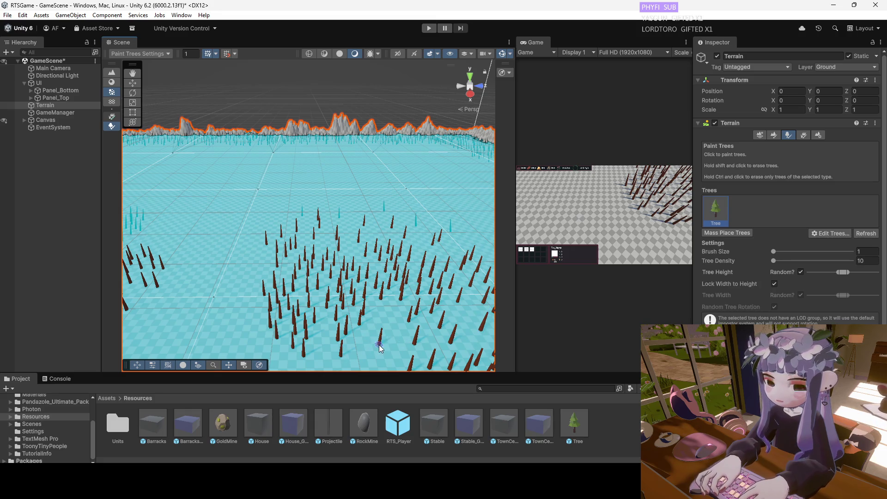
Orbit around the painted trees to inspect them and exit tree painting with the Q tool.
scroll(360, 324, down, 2)
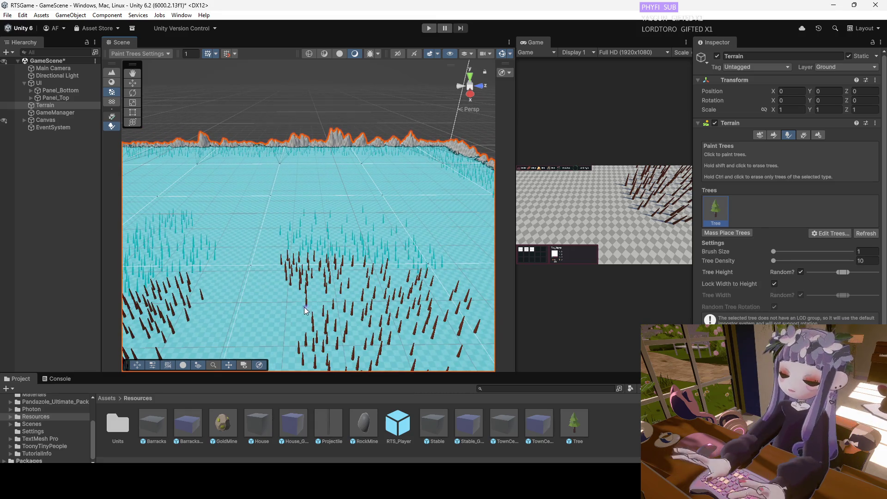
scroll(339, 284, down, 2)
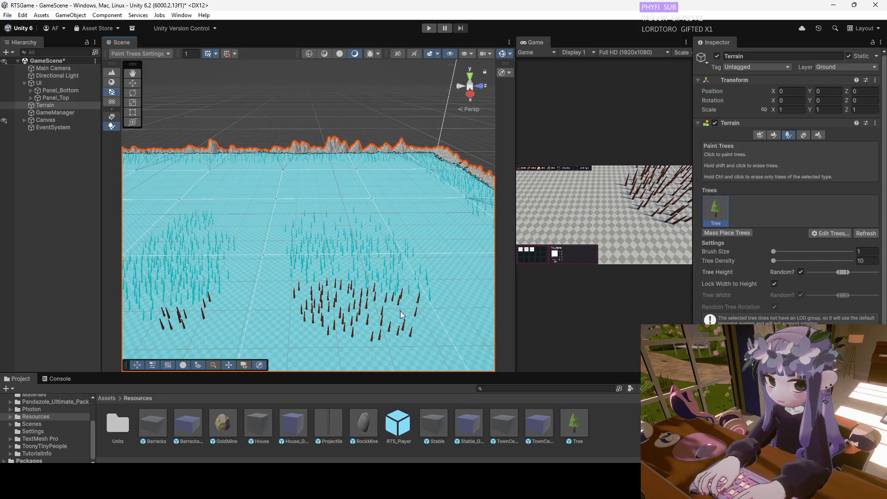
mouse_move(425, 331)
mouse_down()
mouse_move(339, 307)
mouse_move(343, 313)
mouse_up()
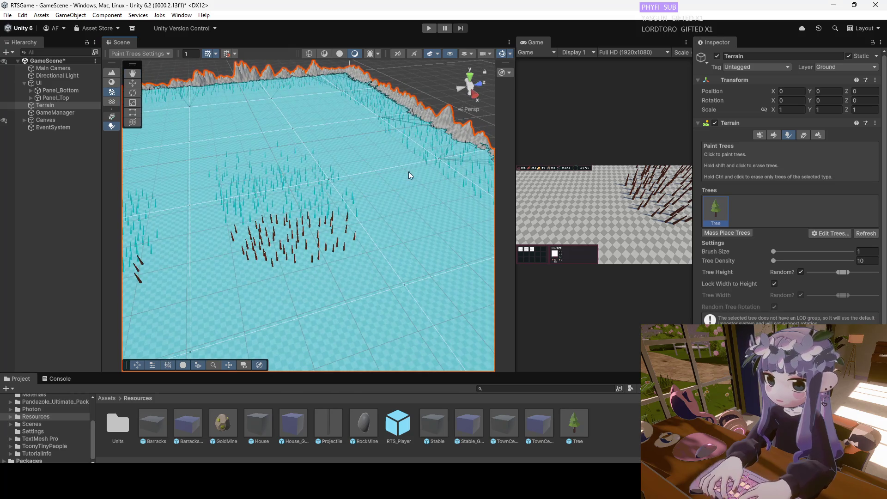
mouse_move(415, 170)
mouse_down()
mouse_move(198, 178)
mouse_move(234, 170)
mouse_move(337, 188)
mouse_move(223, 166)
mouse_up()
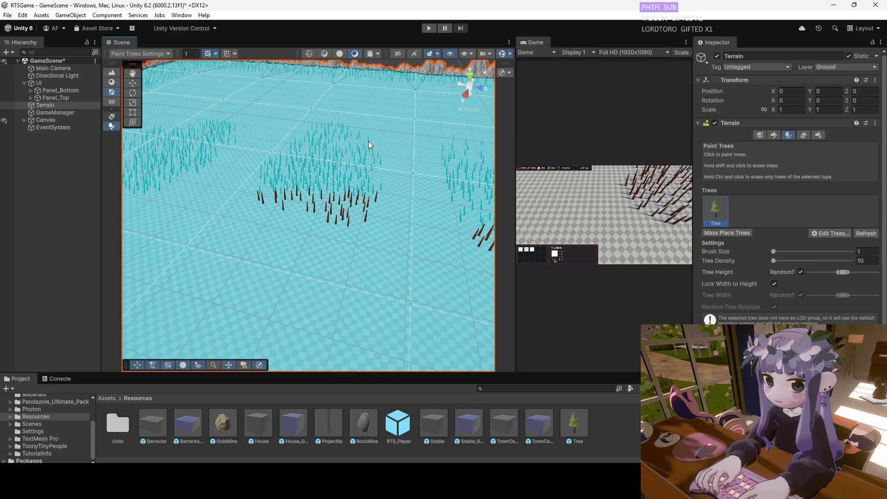
mouse_move(365, 143)
mouse_down()
mouse_move(307, 172)
mouse_move(181, 162)
mouse_move(304, 178)
mouse_up()
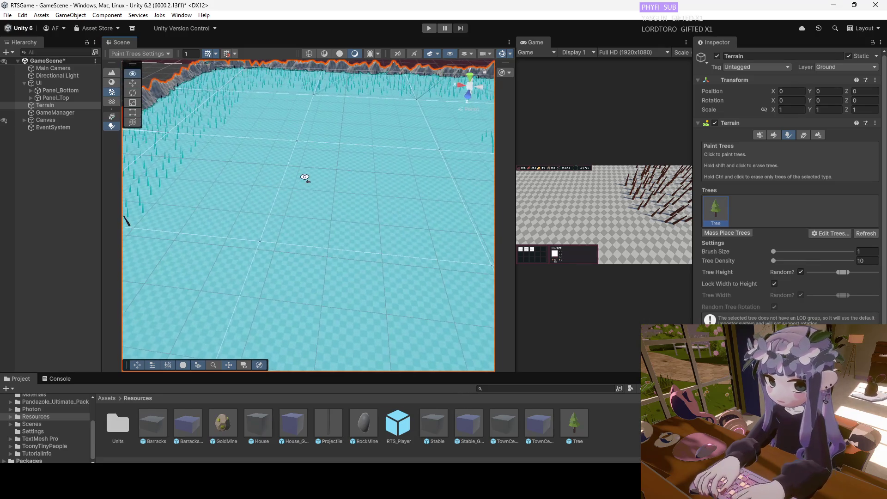
drag(239, 179, 272, 178)
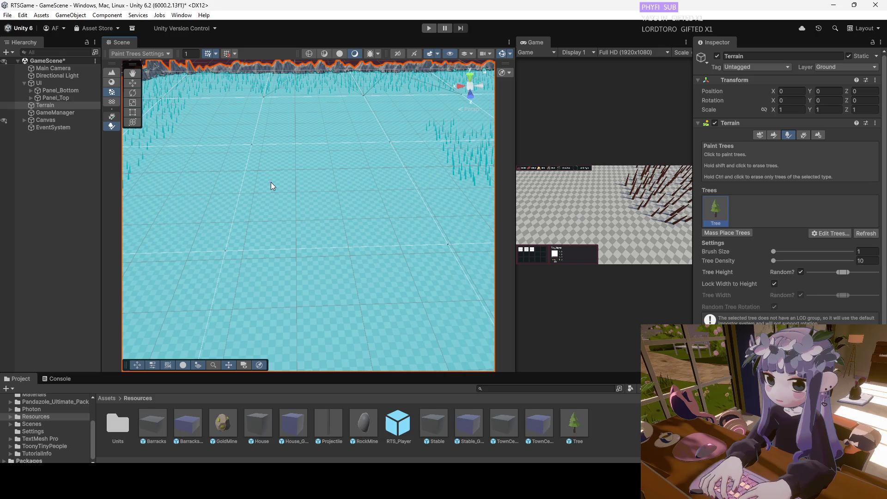
mouse_move(340, 186)
mouse_down()
mouse_move(402, 167)
mouse_move(420, 145)
mouse_move(382, 152)
mouse_move(396, 163)
mouse_up()
key(q)
mouse_move(344, 224)
mouse_down()
mouse_move(351, 191)
mouse_move(327, 183)
mouse_move(384, 87)
mouse_move(389, 146)
mouse_move(344, 237)
mouse_move(362, 214)
mouse_move(337, 228)
mouse_move(353, 276)
mouse_move(398, 297)
mouse_move(451, 297)
mouse_move(508, 272)
mouse_move(259, 233)
mouse_move(425, 233)
mouse_move(427, 213)
mouse_move(402, 219)
mouse_up()
Resume Paint Trees on the Terrain, undo the last trees, and paint more toward the lower left.
click(78, 104)
click(791, 135)
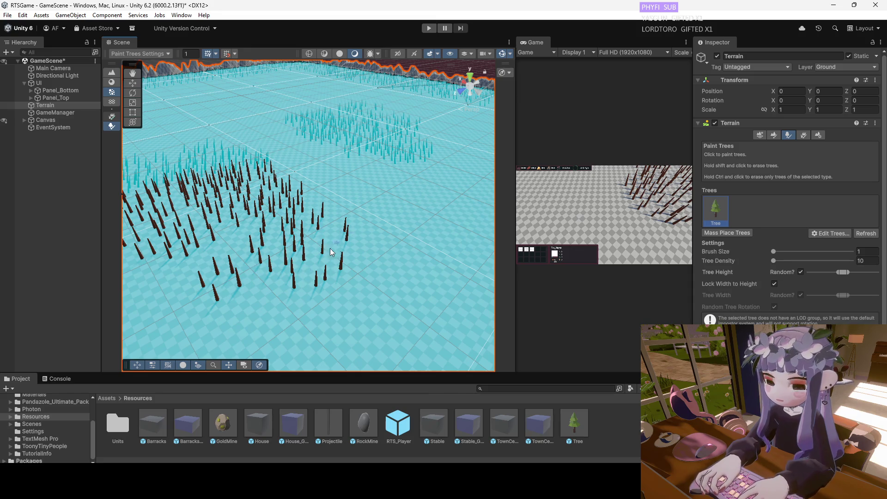
key(ctrl+z)
key(ctrl+z)
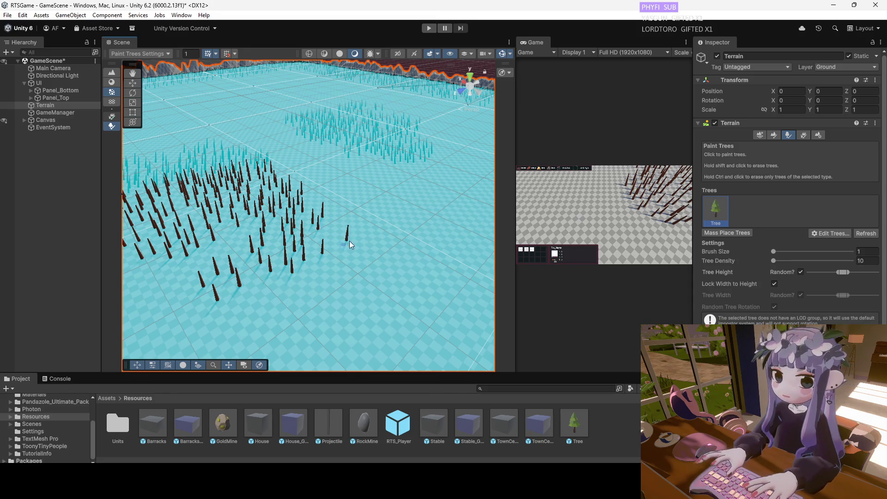
drag(230, 248, 187, 276)
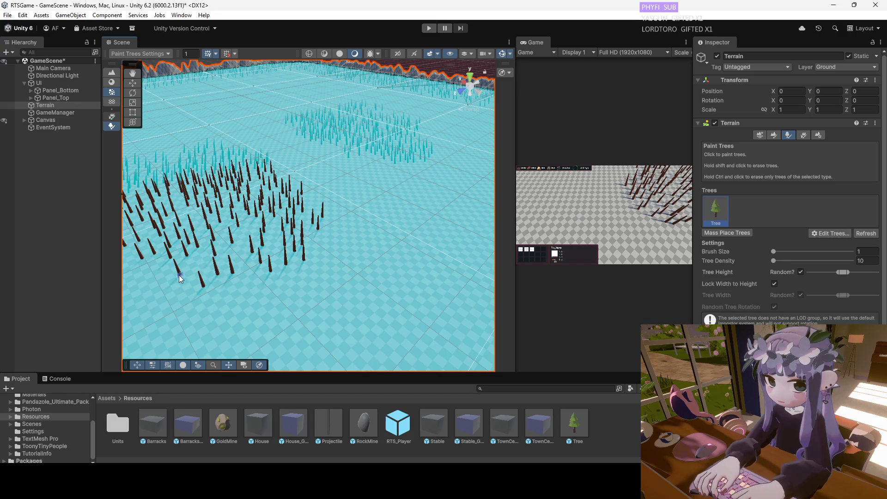
scroll(271, 245, down, 5)
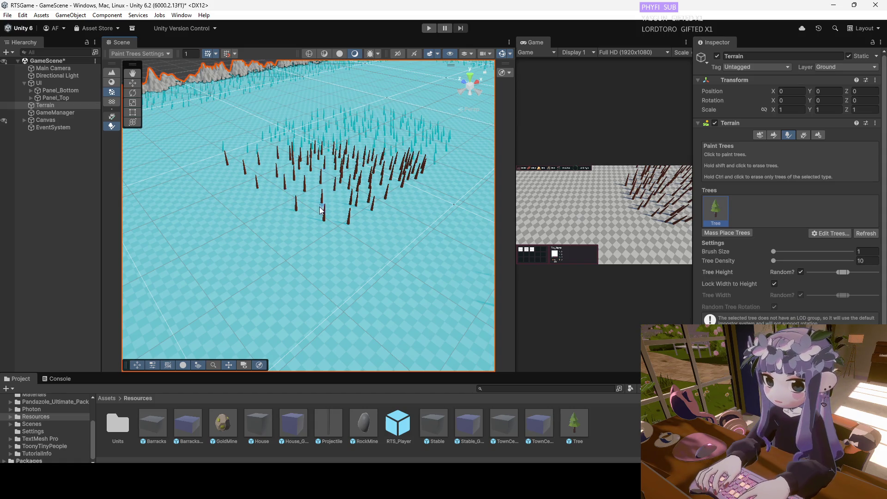
drag(321, 211, 307, 193)
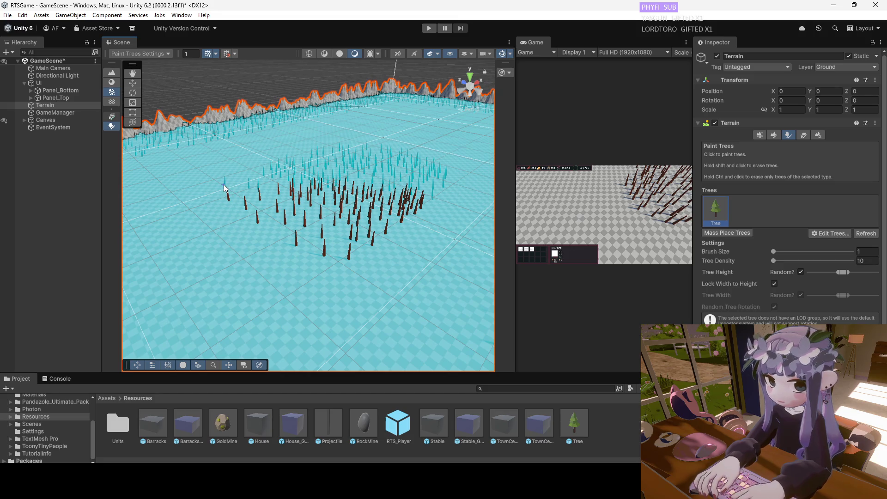
mouse_move(226, 204)
mouse_down()
mouse_move(298, 221)
mouse_move(340, 246)
mouse_up()
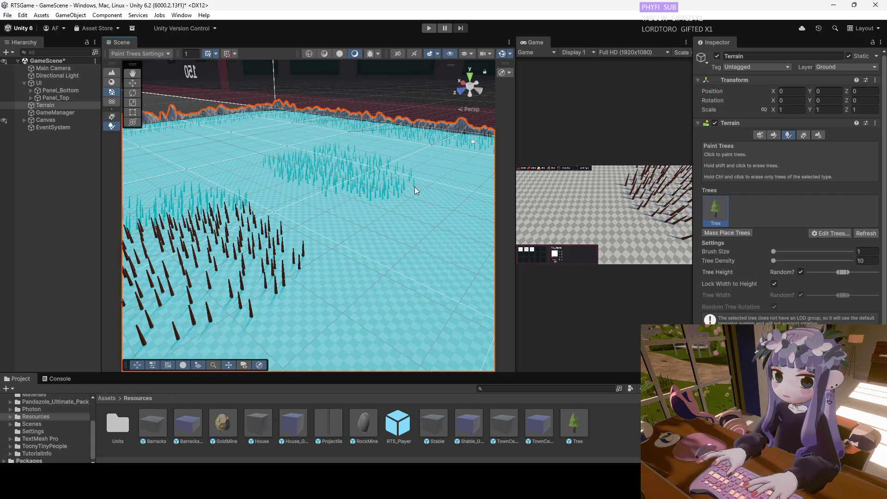
mouse_move(364, 208)
mouse_down()
mouse_move(284, 134)
mouse_move(409, 248)
mouse_move(277, 214)
mouse_move(259, 194)
mouse_move(364, 220)
mouse_up()
Reselect the Terrain in Paint Trees mode and add a single tree plus two more nearby.
key(w)
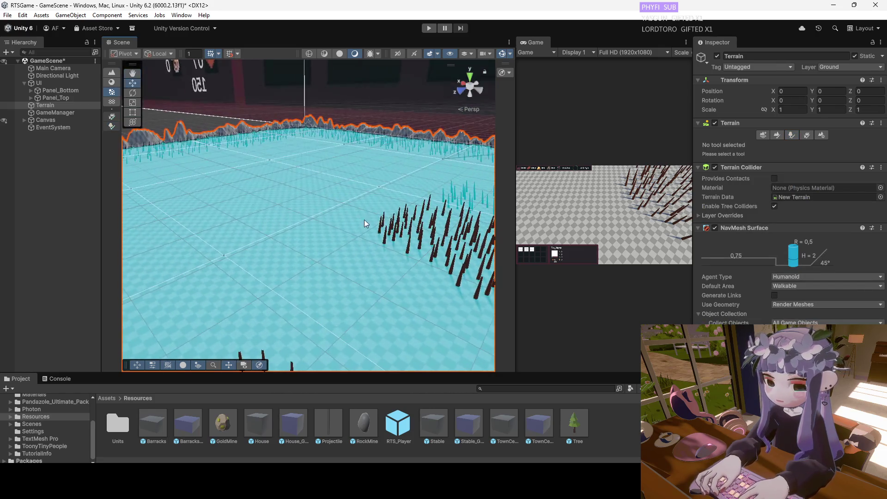
click(70, 105)
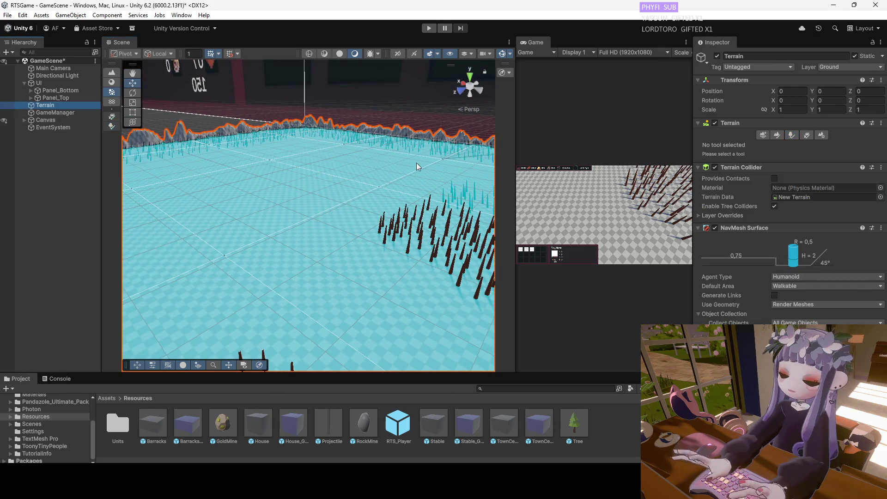
click(792, 135)
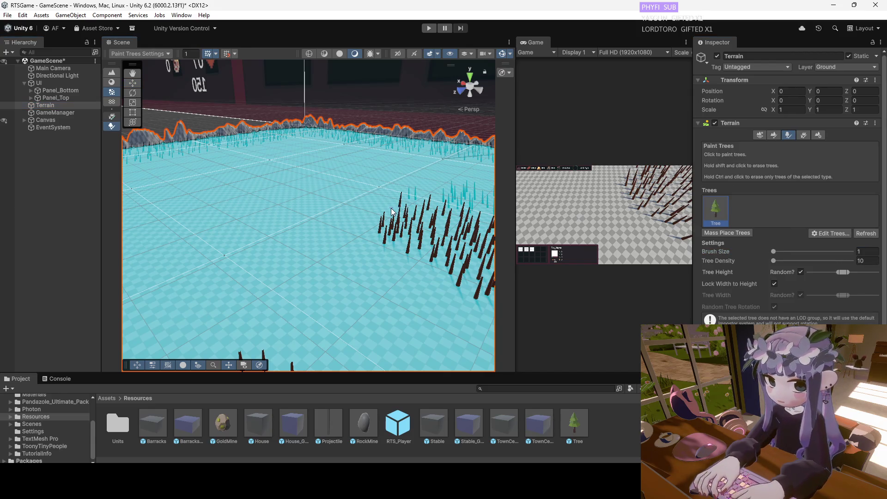
scroll(364, 231, up, 5)
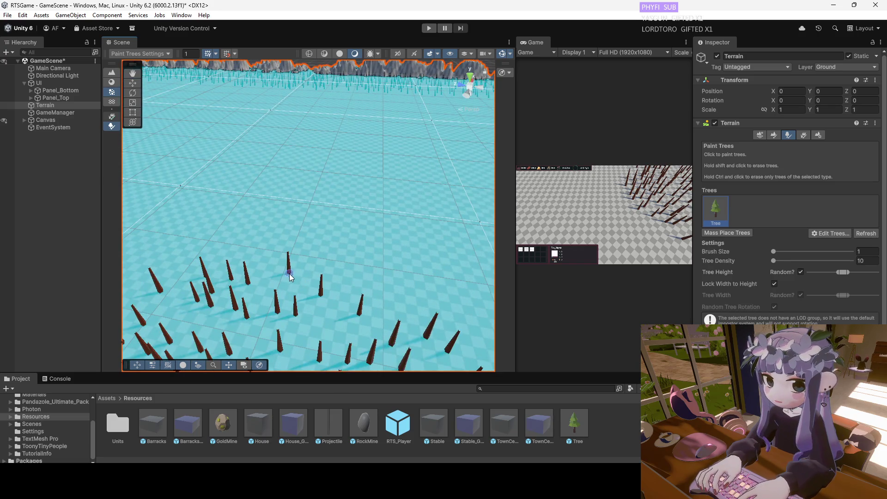
click(334, 320)
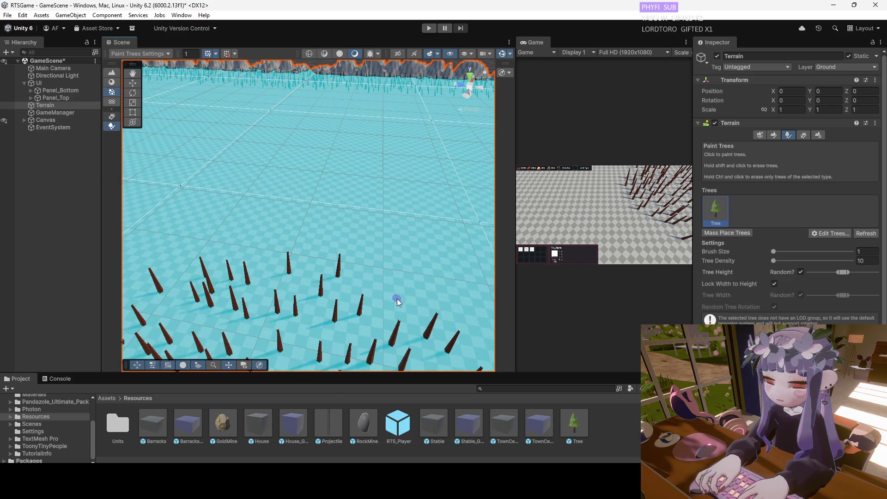
scroll(378, 267, down, 3)
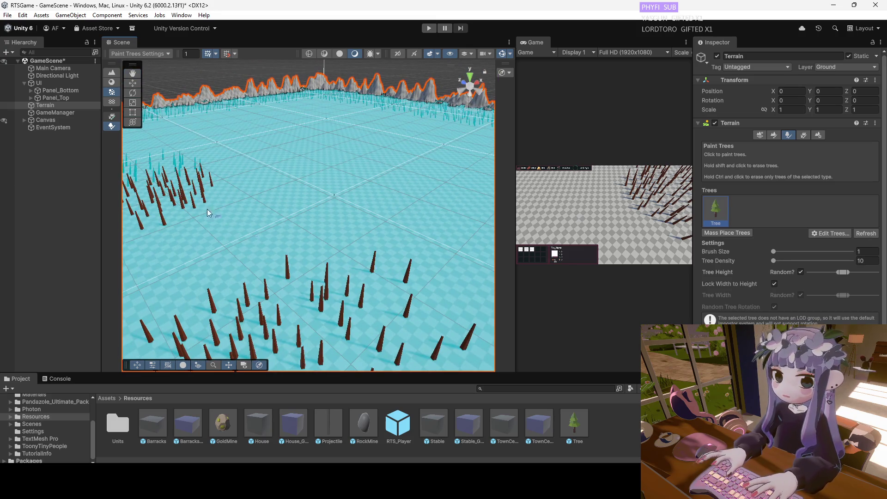
mouse_move(223, 187)
mouse_down()
mouse_move(222, 172)
mouse_move(376, 174)
mouse_move(308, 133)
mouse_move(246, 139)
mouse_move(296, 152)
mouse_move(320, 139)
mouse_move(279, 167)
mouse_move(240, 232)
mouse_move(395, 232)
mouse_move(202, 222)
mouse_move(336, 169)
mouse_move(396, 192)
mouse_move(390, 214)
mouse_move(147, 139)
mouse_up()
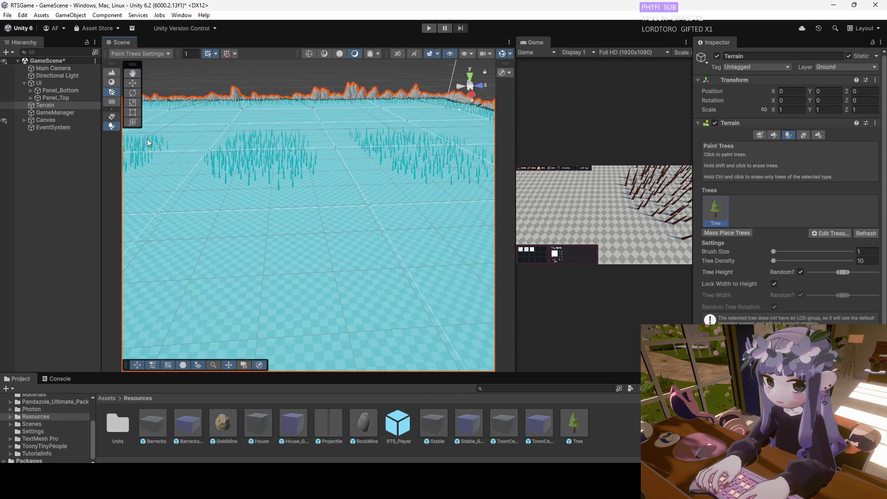
Cycle through the Terrain tools to Paint Terrain and pick Paint Texture from the mode list.
click(801, 137)
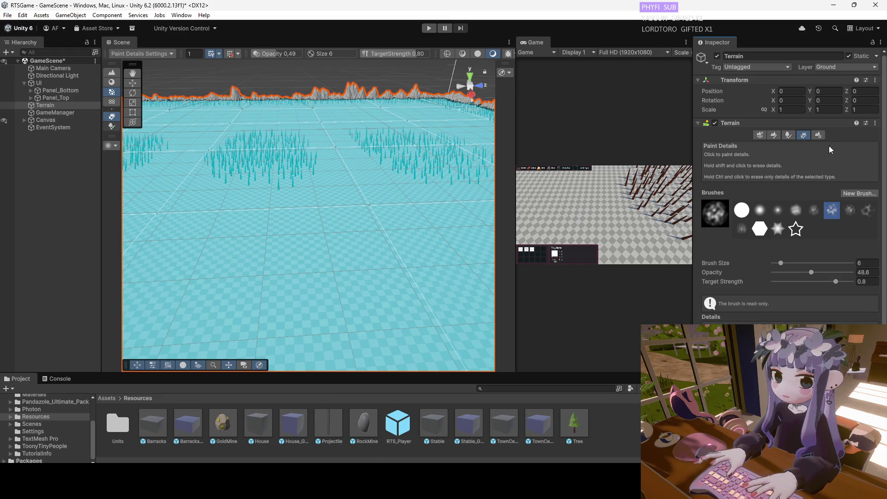
click(771, 138)
click(774, 137)
click(757, 135)
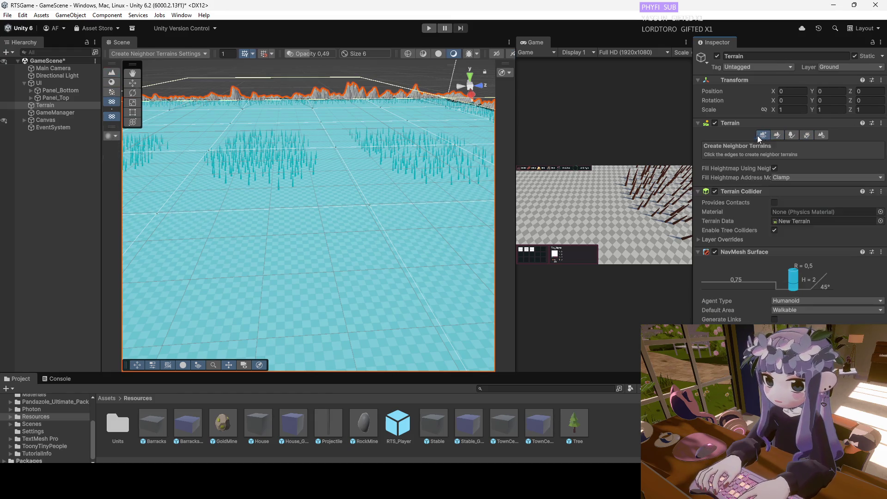
click(776, 134)
click(758, 135)
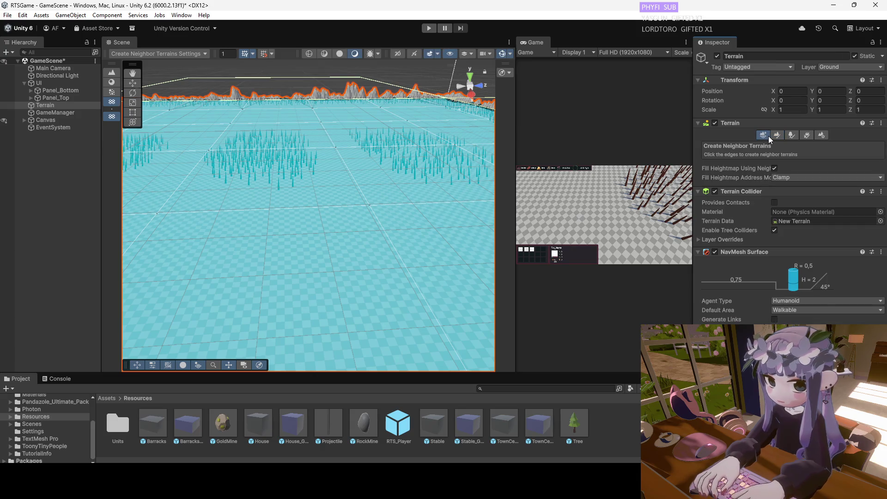
click(772, 135)
click(746, 147)
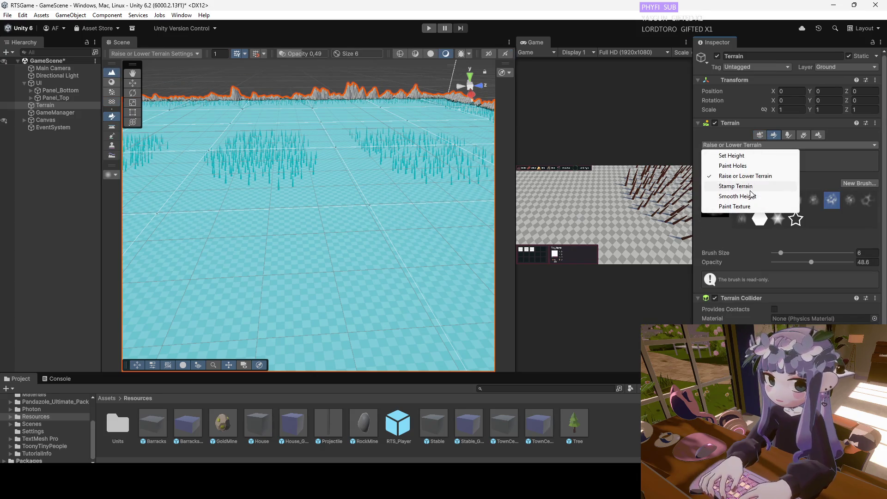
click(755, 208)
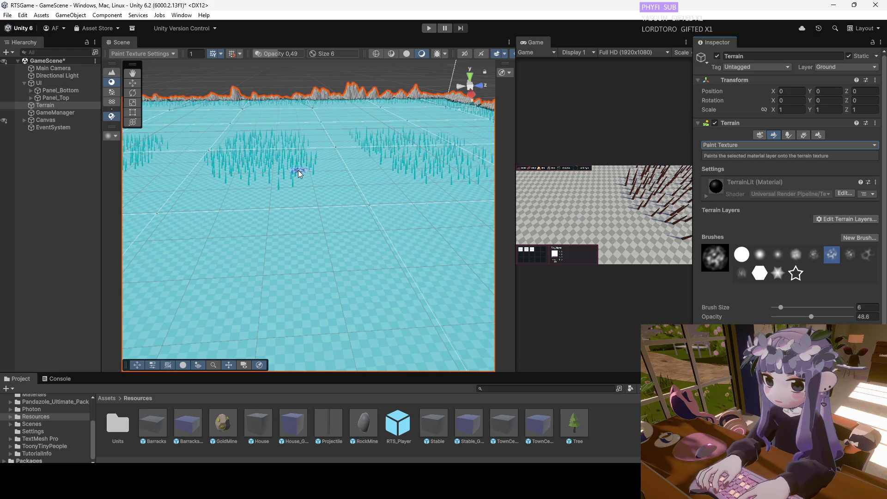
Add an LOD Group to the Tree prefab, paste the copied LOD values into it, and return to the scene.
double_click(581, 425)
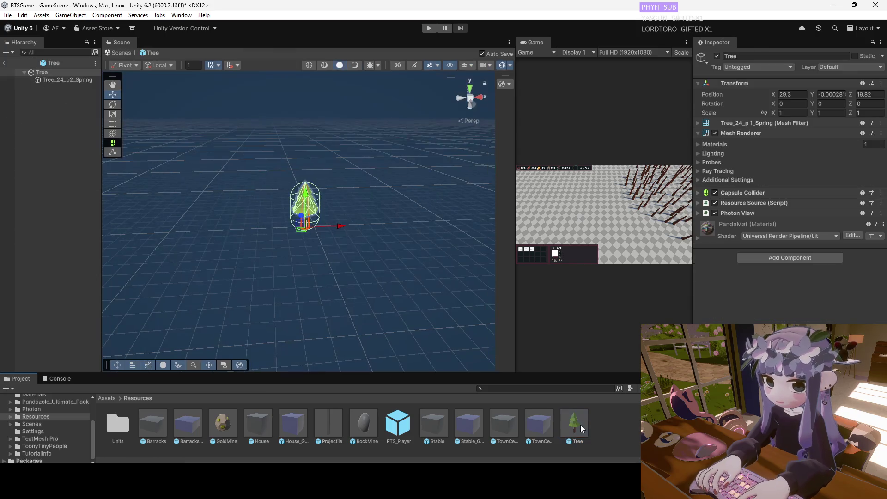
click(753, 257)
text(lod)
click(756, 290)
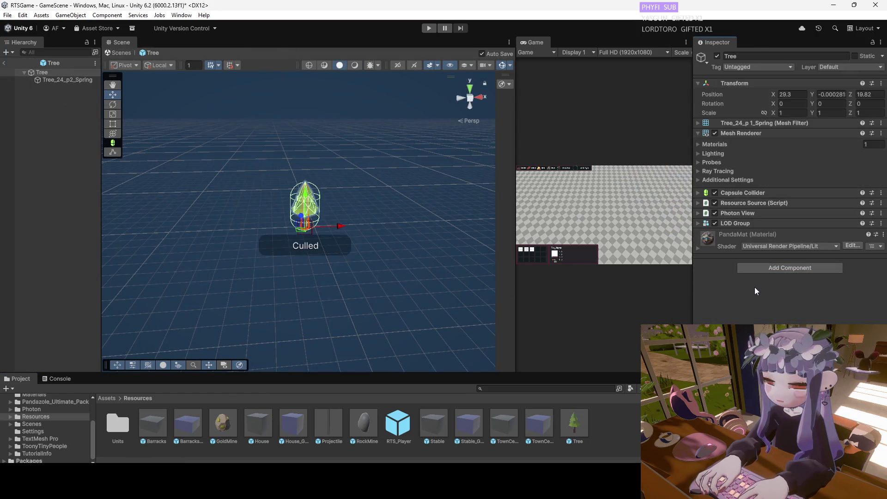
click(753, 224)
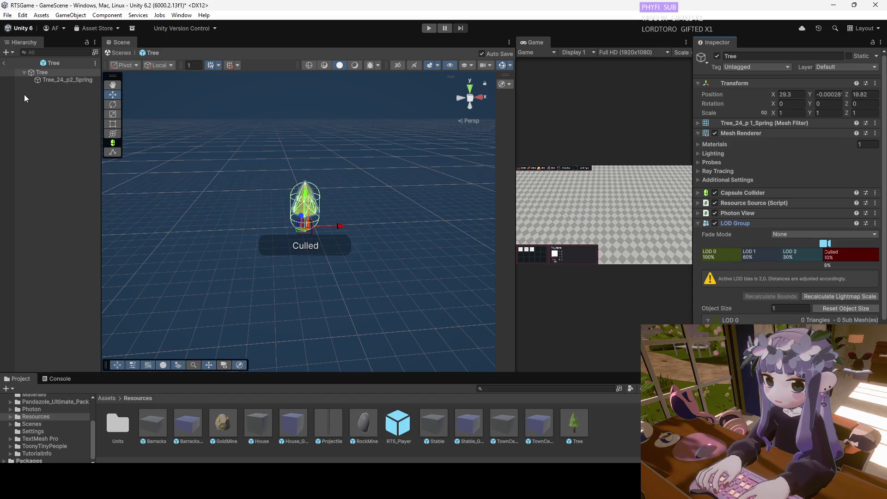
right_click(746, 225)
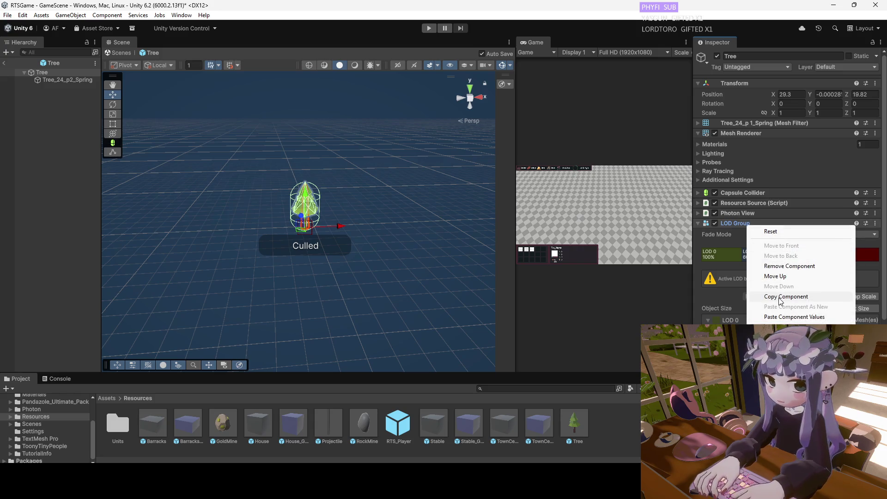
click(784, 317)
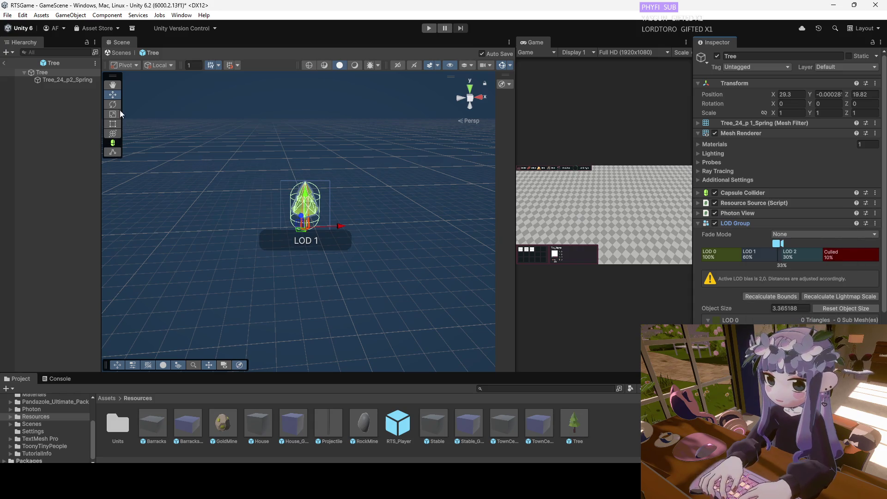
click(6, 69)
mouse_move(246, 231)
mouse_down()
mouse_move(325, 224)
mouse_move(275, 254)
mouse_move(257, 229)
mouse_move(172, 208)
mouse_move(307, 204)
mouse_move(291, 204)
mouse_up()
click(573, 420)
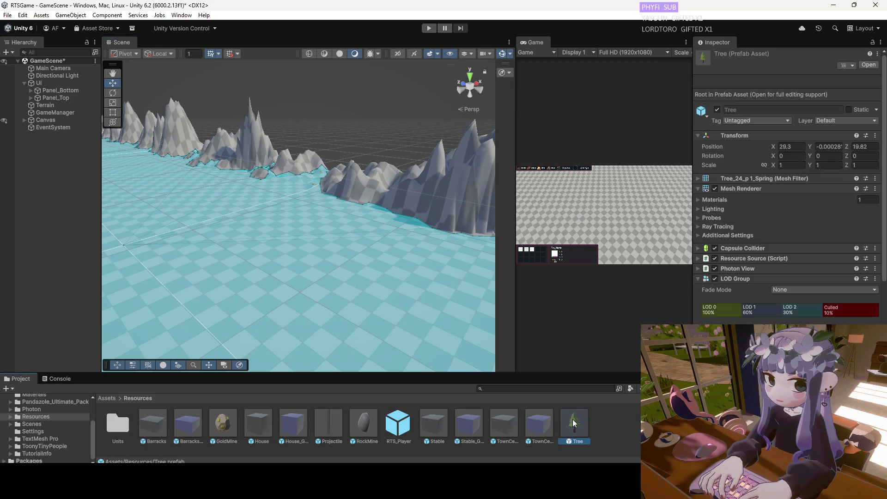
Reopen the Tree prefab and assign the trunk and foliage renderers to LOD 0.
double_click(579, 425)
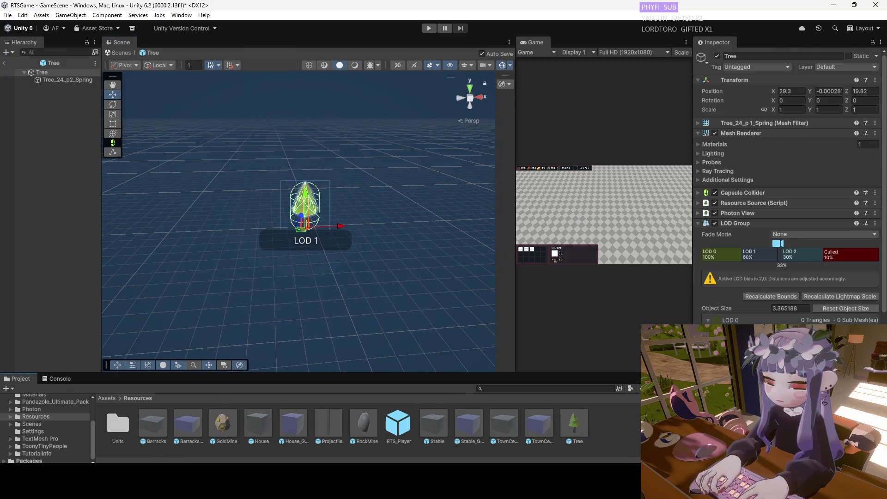
click(731, 258)
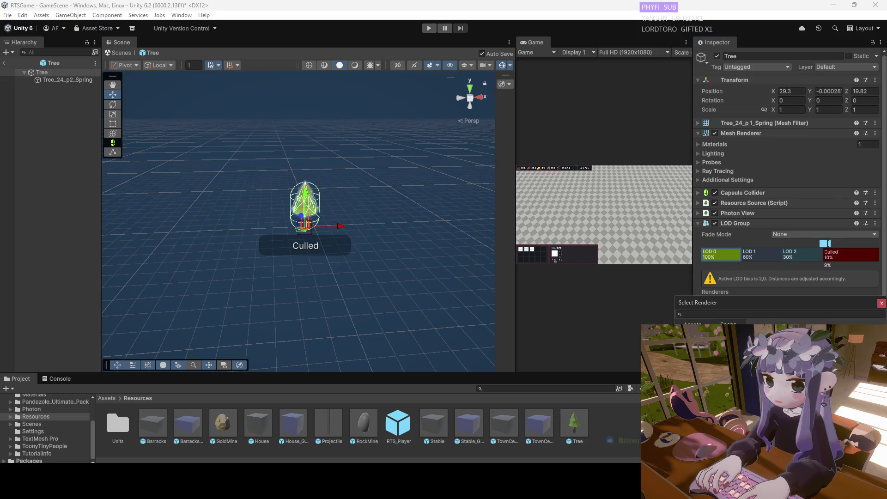
click(715, 309)
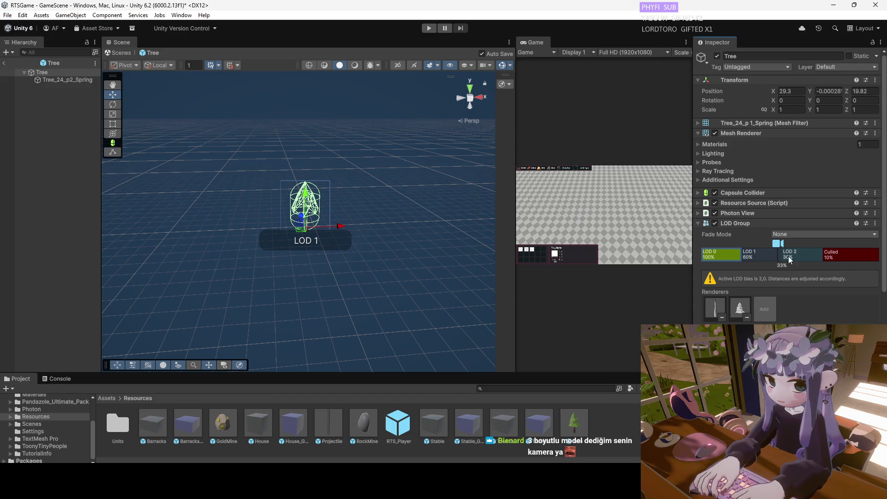
click(754, 257)
click(715, 309)
key(Escape)
Assign two renderers to LOD 2, then return to GameScene and tilt the view over the trees.
click(804, 256)
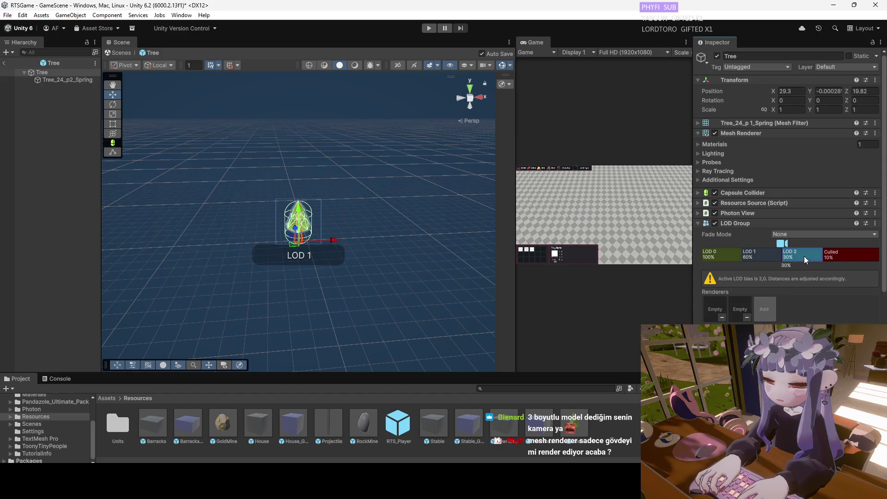
click(719, 314)
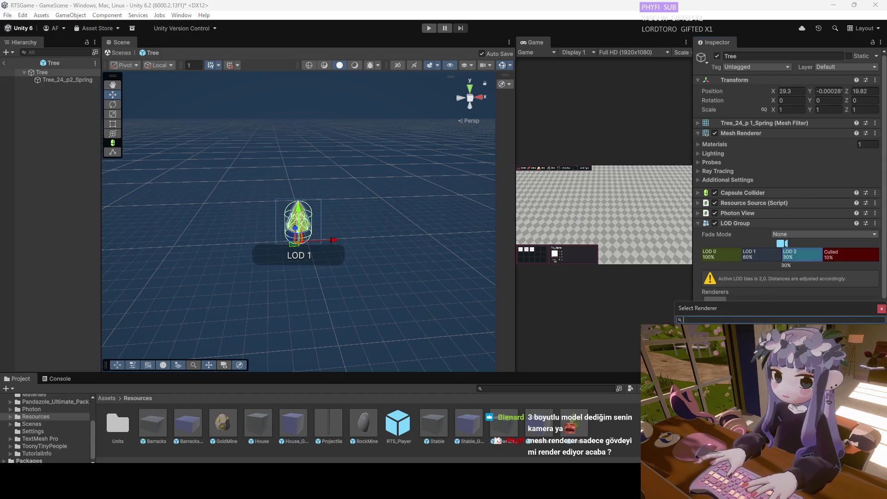
click(721, 333)
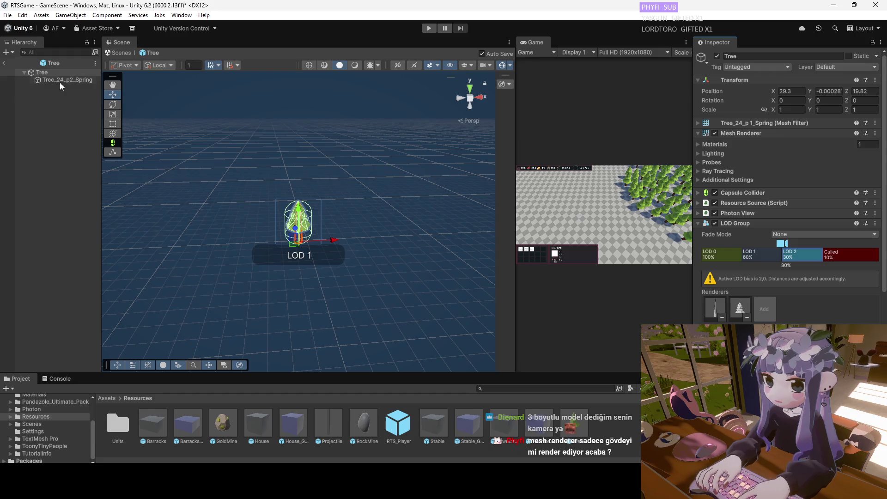
click(4, 70)
mouse_move(180, 259)
mouse_down()
mouse_move(176, 135)
mouse_move(174, 167)
mouse_move(290, 219)
mouse_move(329, 315)
mouse_move(376, 258)
mouse_up()
click(574, 423)
double_click(575, 424)
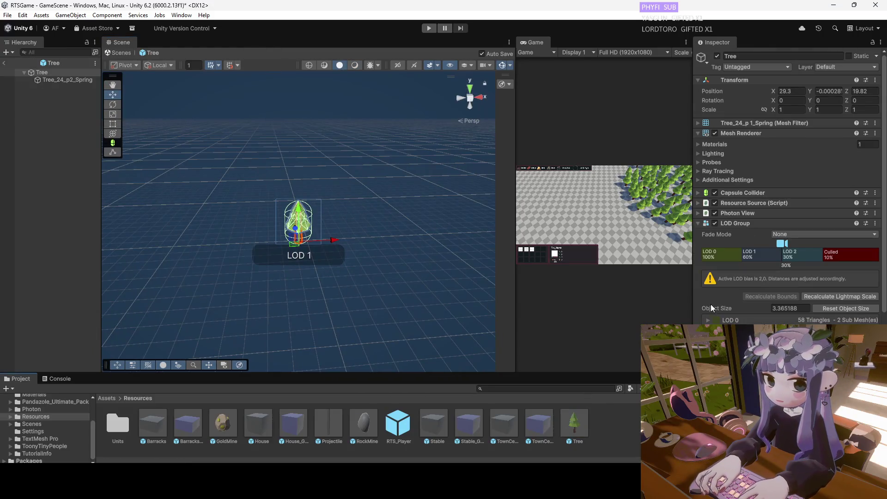
click(699, 226)
click(63, 80)
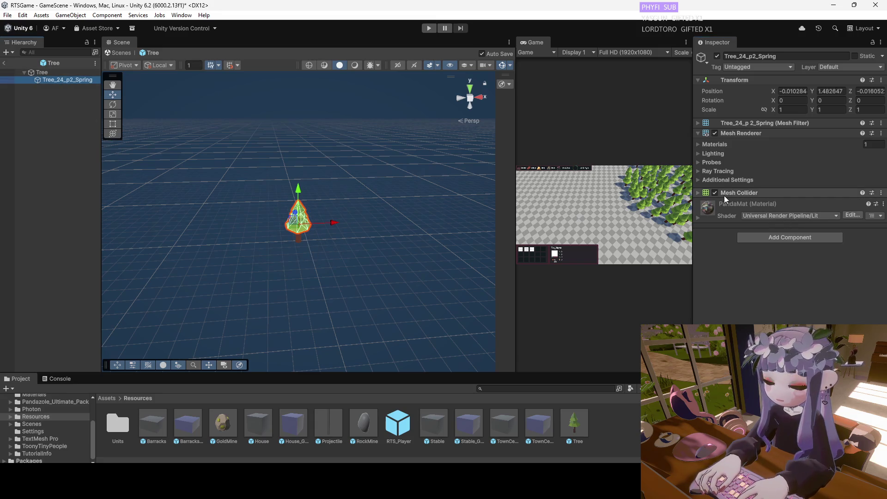
click(698, 134)
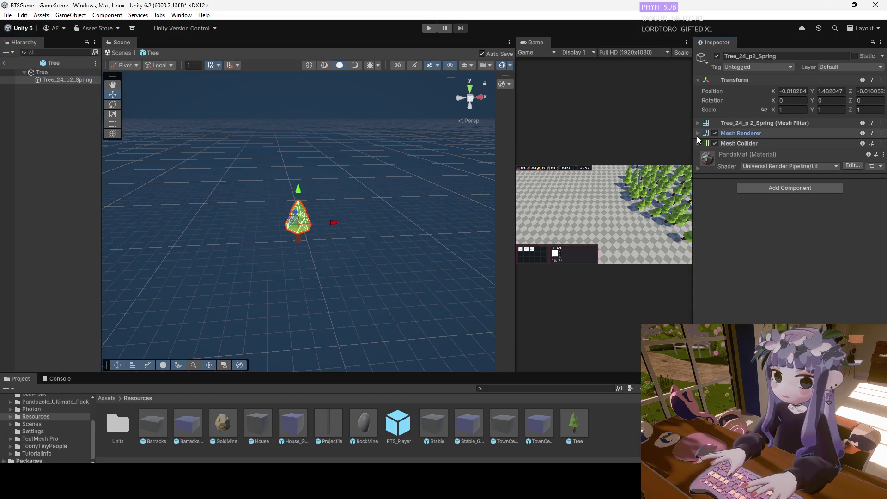
click(767, 135)
click(43, 73)
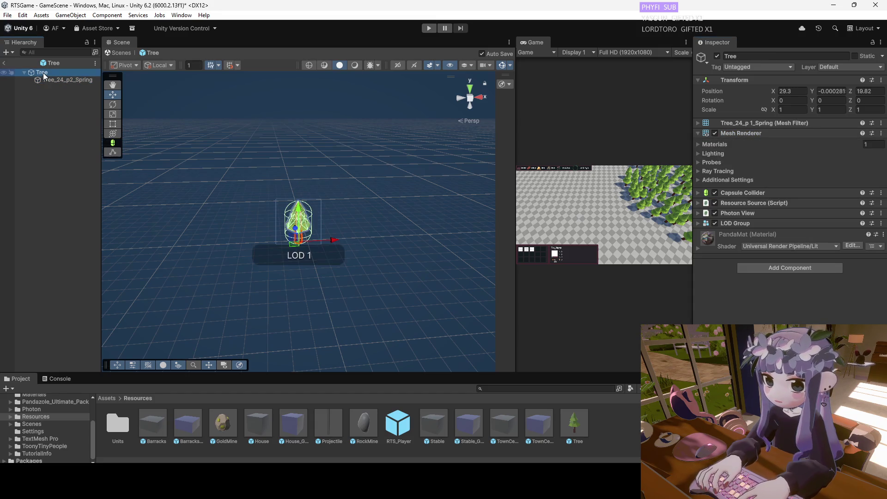
click(43, 78)
click(47, 72)
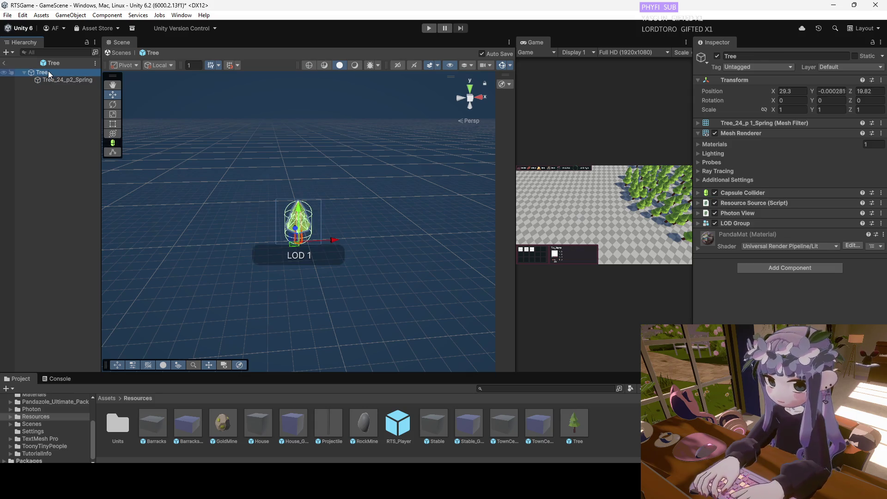
click(49, 84)
click(48, 78)
click(50, 73)
click(54, 80)
click(53, 73)
click(54, 79)
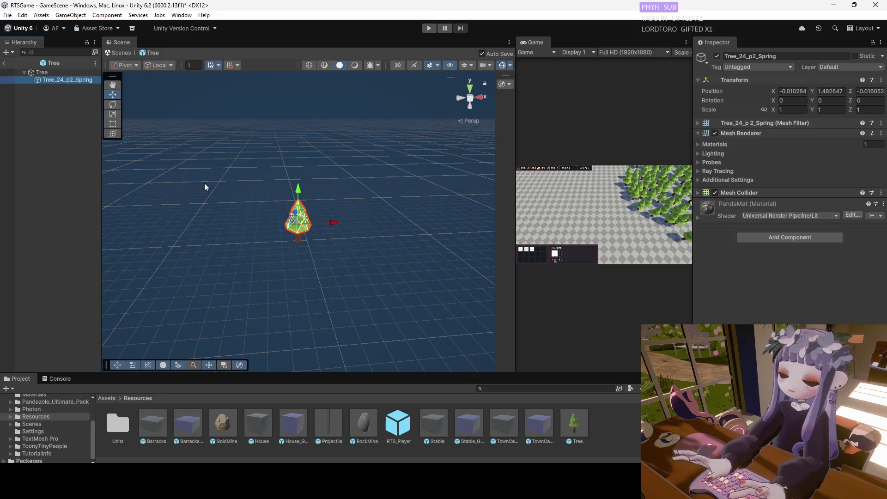
drag(204, 187, 152, 152)
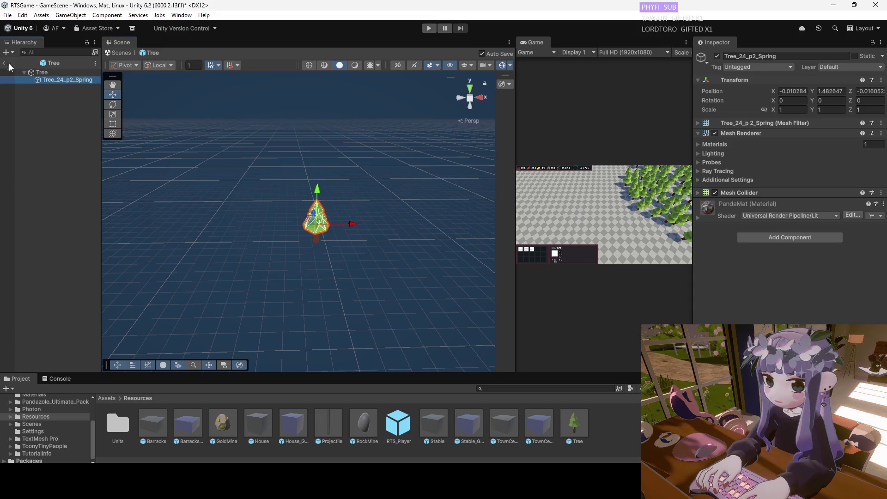
click(9, 67)
mouse_move(324, 240)
mouse_down()
mouse_move(342, 248)
mouse_move(389, 234)
mouse_move(342, 238)
mouse_up()
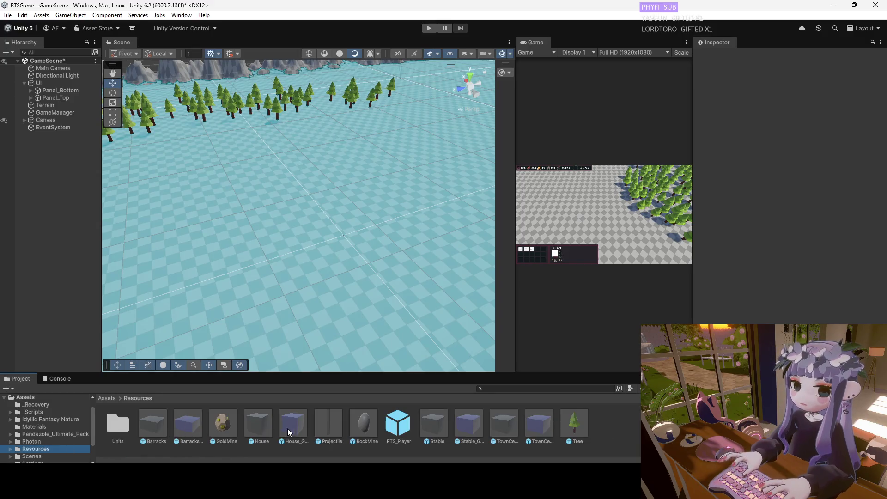
scroll(265, 251, down, 3)
scroll(275, 282, up, 4)
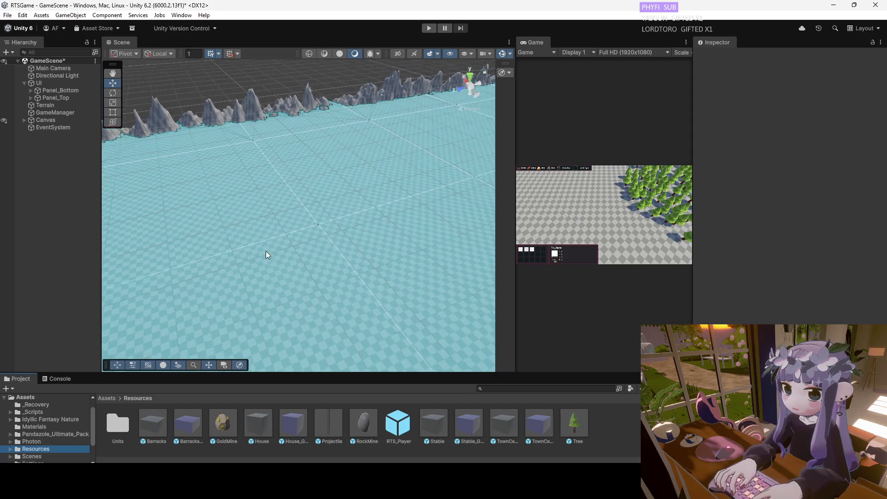
Place a TownCenter_Ghost instance in the scene and set its position to 200, 5, 200.
mouse_move(247, 253)
mouse_down()
mouse_move(351, 277)
mouse_move(329, 293)
mouse_move(385, 309)
mouse_move(310, 270)
mouse_move(328, 273)
mouse_up()
scroll(341, 257, up, 2)
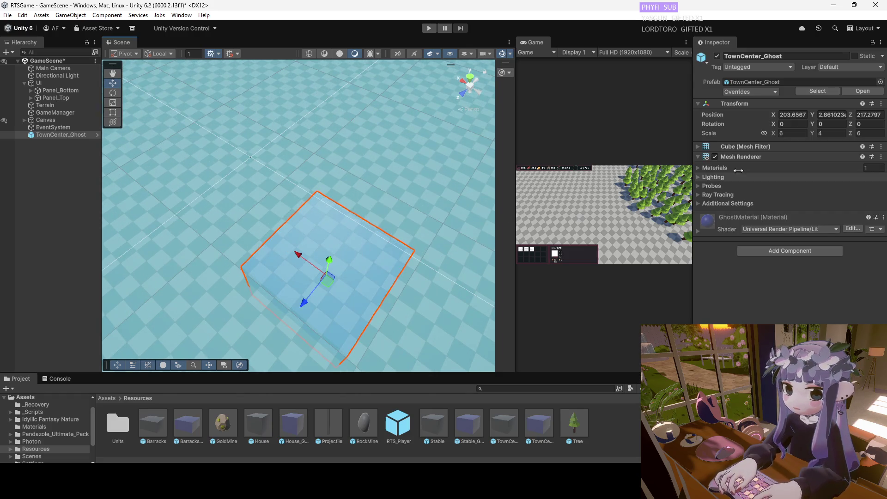
click(800, 115)
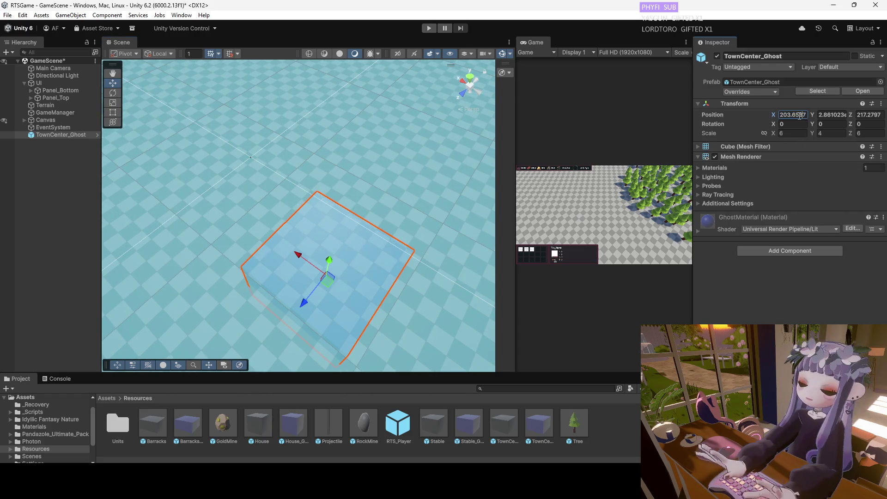
double_click(793, 116)
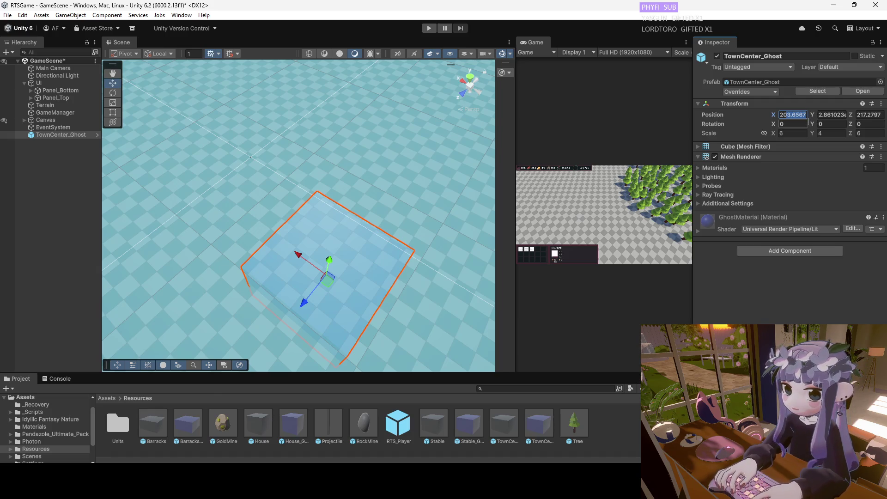
text(200)
double_click(823, 116)
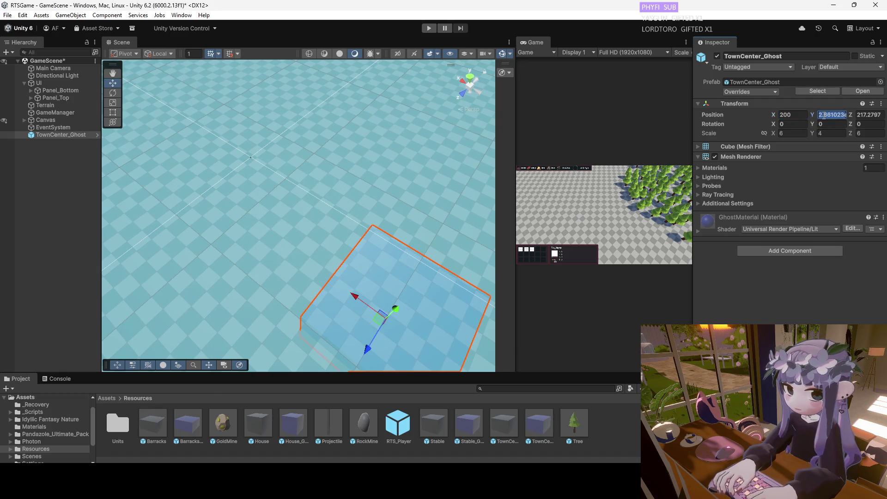
text(5)
double_click(873, 116)
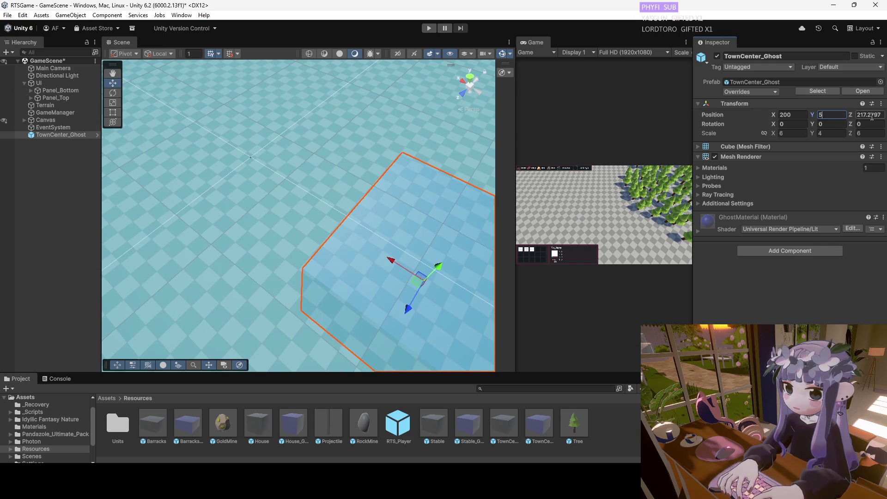
text(200)
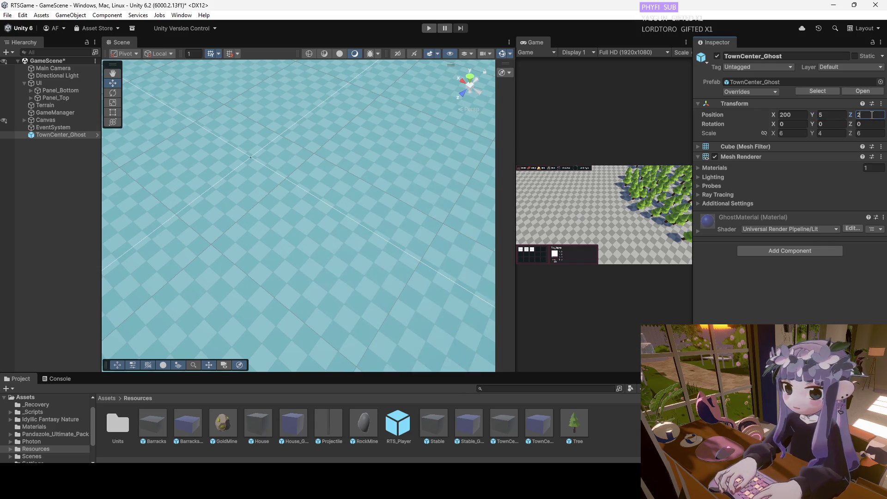
Lower the ghost's Y position to 2 and frame the view on it.
scroll(362, 180, down, 5)
mouse_move(320, 226)
mouse_down()
mouse_move(360, 160)
mouse_move(408, 125)
mouse_move(368, 180)
mouse_move(427, 194)
mouse_move(436, 208)
mouse_up()
click(823, 115)
text(00)
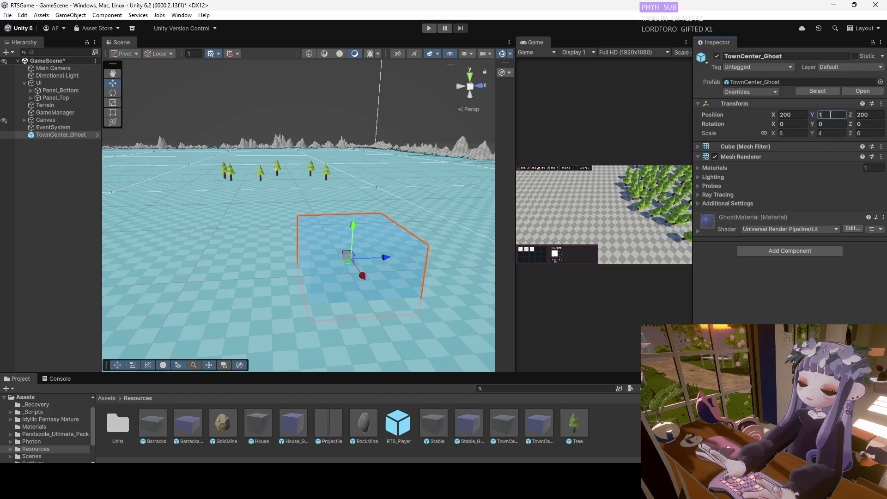
text(2)
mouse_move(278, 249)
mouse_down()
mouse_move(273, 239)
mouse_move(381, 246)
mouse_move(559, 214)
mouse_move(503, 215)
mouse_move(373, 109)
mouse_move(139, 248)
mouse_move(48, 242)
mouse_move(450, 248)
mouse_up()
key(f)
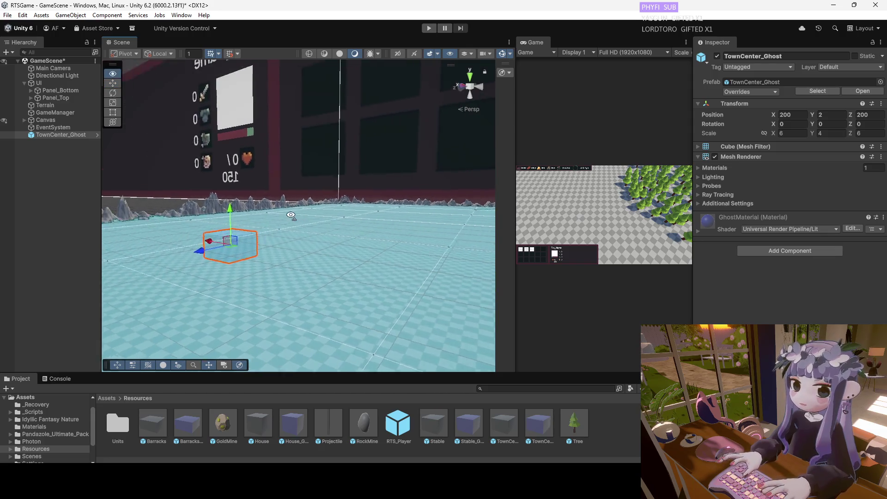
click(799, 115)
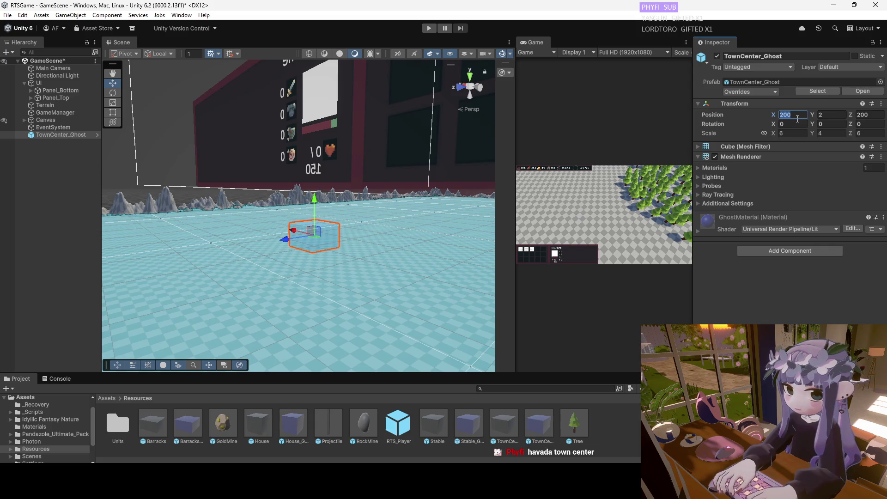
text(180)
click(875, 117)
text(180)
key(Return)
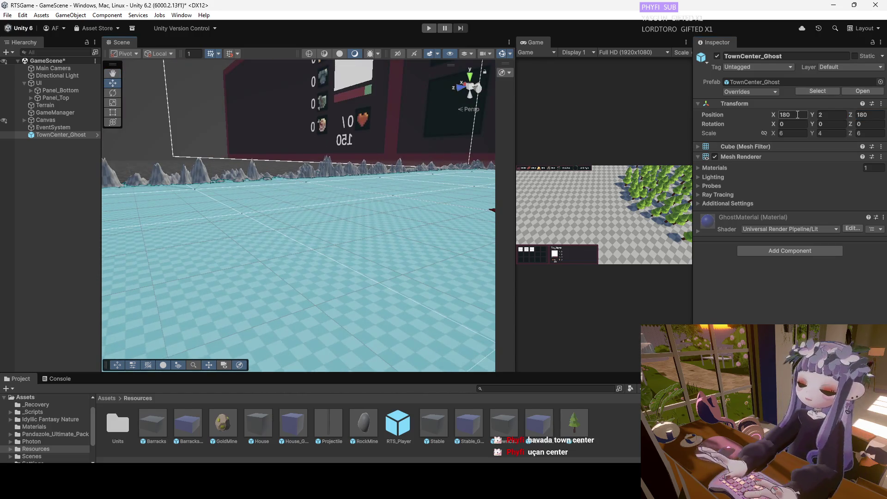
click(797, 115)
text(220)
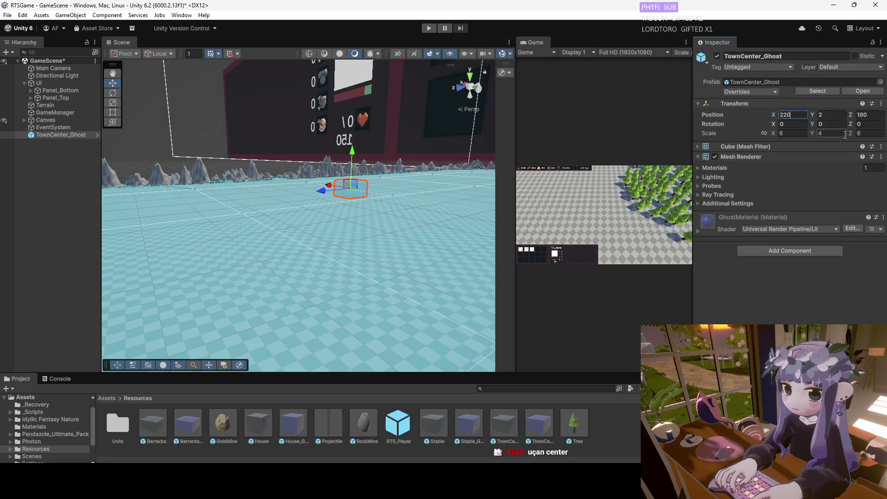
click(865, 116)
text(220)
key(Return)
mouse_move(291, 134)
mouse_down()
mouse_move(323, 171)
mouse_move(369, 200)
mouse_move(337, 209)
mouse_up()
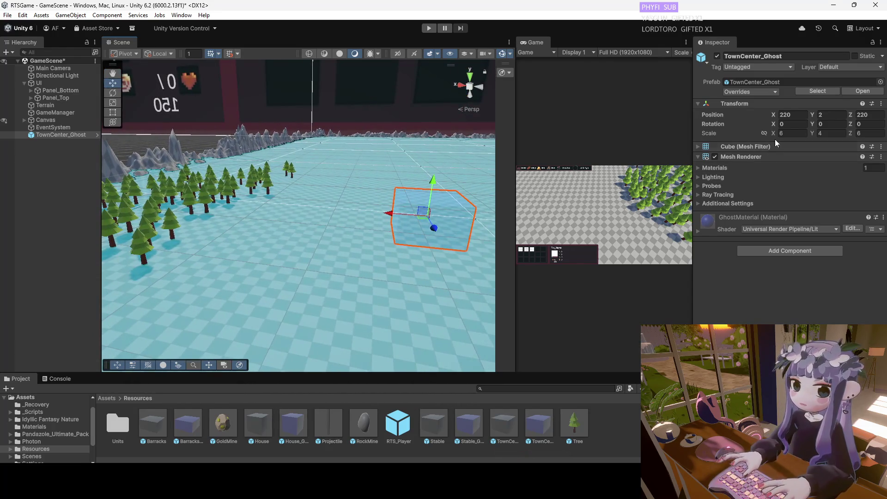
click(793, 114)
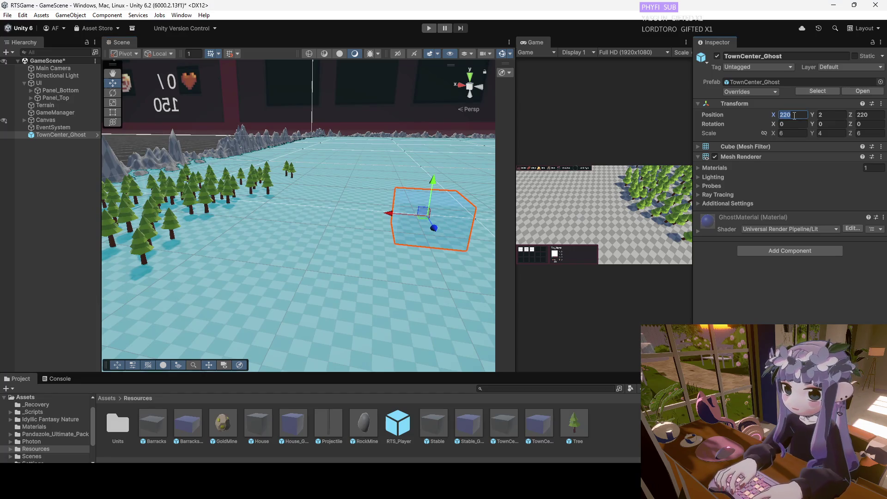
text(200)
click(874, 116)
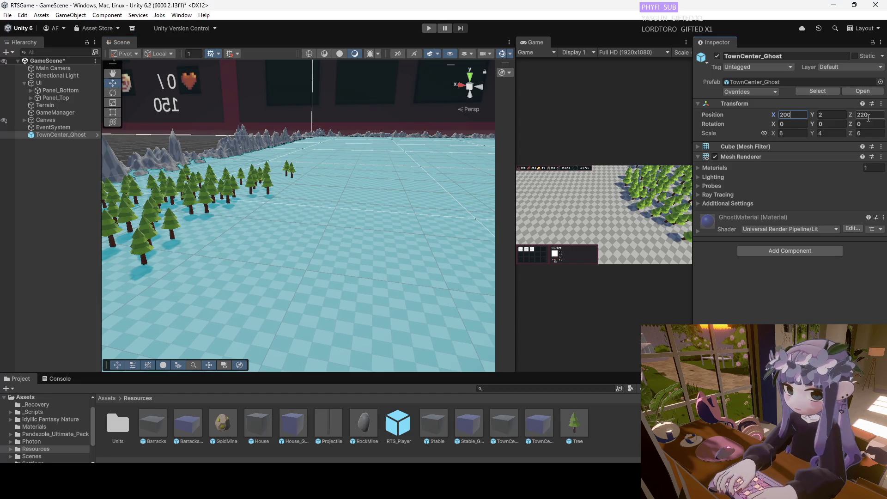
key(Return)
key(f)
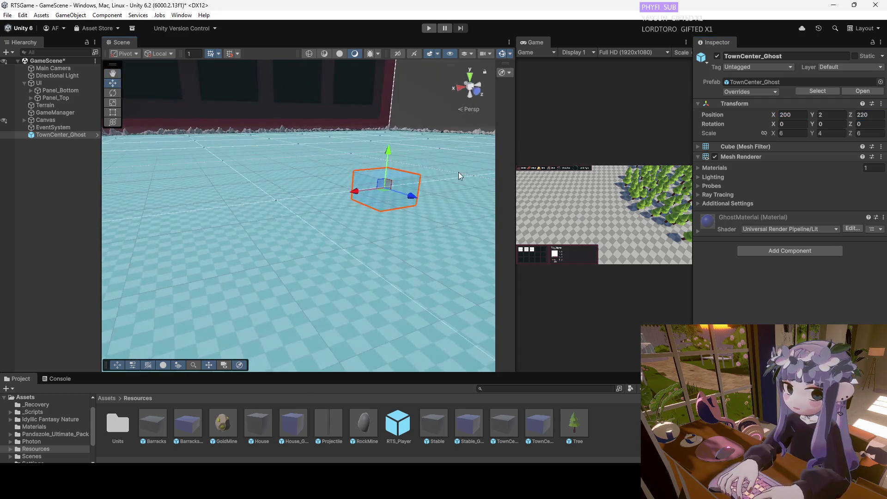
drag(458, 172, 381, 200)
key(f)
click(870, 115)
text(24)
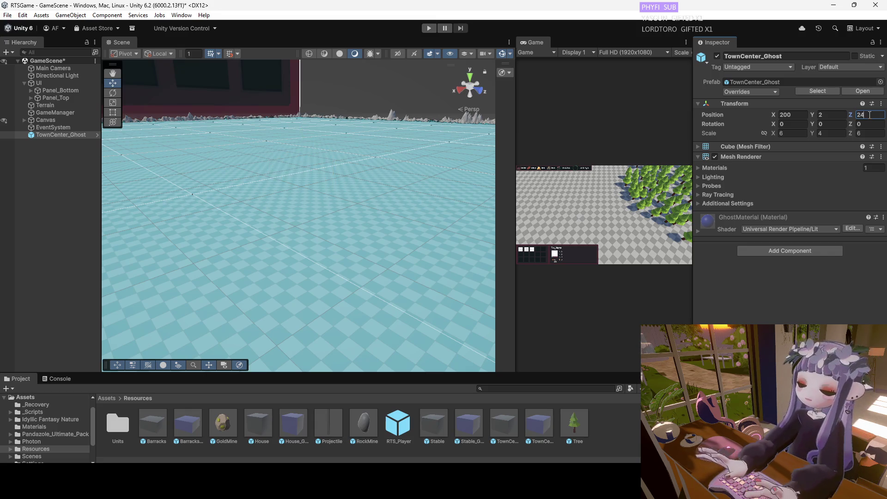
text(0)
key(Return)
key(f)
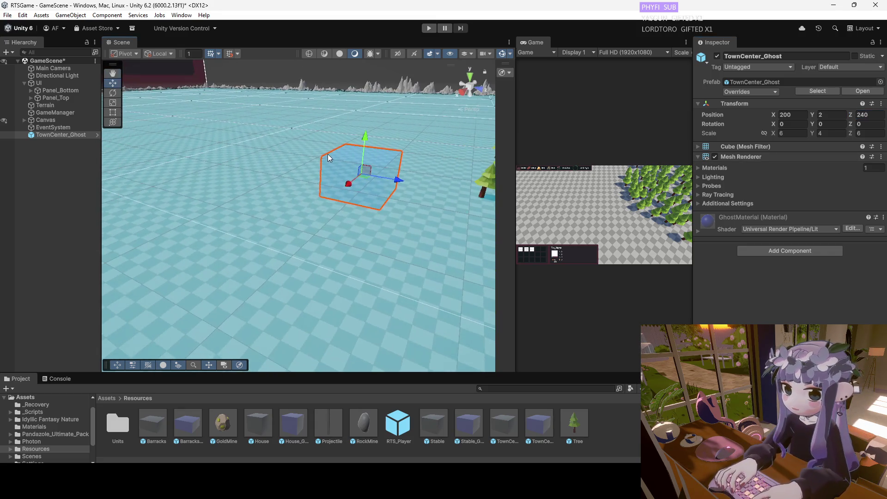
click(869, 115)
text(20)
key(Return)
key(f)
click(861, 115)
text(0)
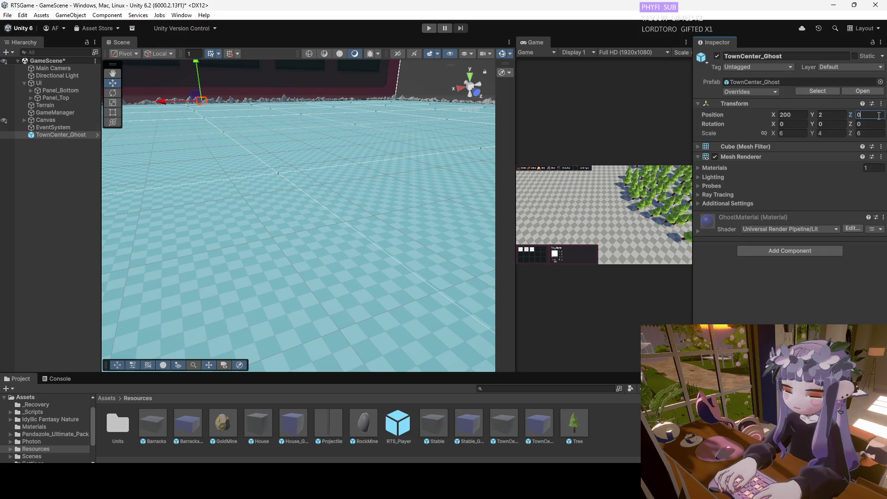
text(200)
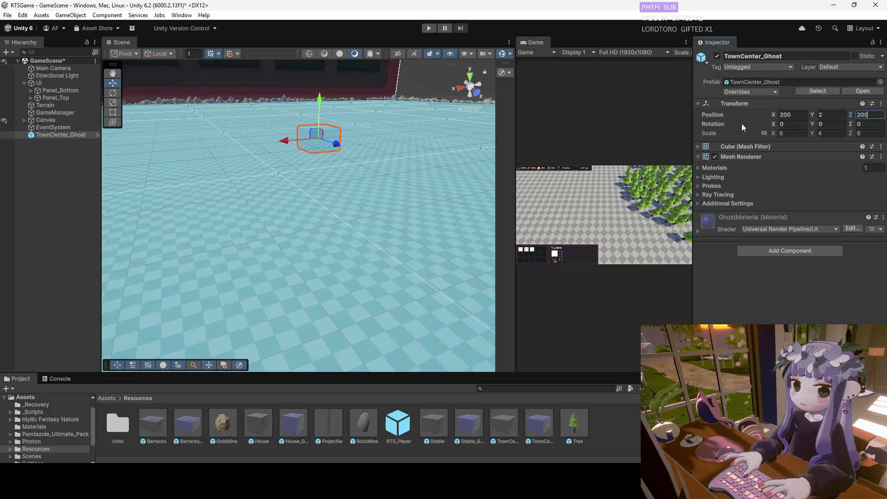
mouse_move(312, 144)
mouse_down()
mouse_move(525, 157)
mouse_move(278, 148)
mouse_move(370, 155)
mouse_up()
Move the TownCenter_Ghost to X 205 and Z 220.
mouse_move(324, 122)
mouse_down()
mouse_move(360, 130)
mouse_move(312, 130)
mouse_move(366, 127)
mouse_move(406, 157)
mouse_move(462, 155)
mouse_move(200, 150)
mouse_move(349, 162)
mouse_move(332, 156)
mouse_move(364, 177)
mouse_move(364, 163)
mouse_up()
mouse_move(270, 143)
mouse_down()
mouse_move(293, 132)
mouse_move(347, 138)
mouse_move(301, 162)
mouse_up()
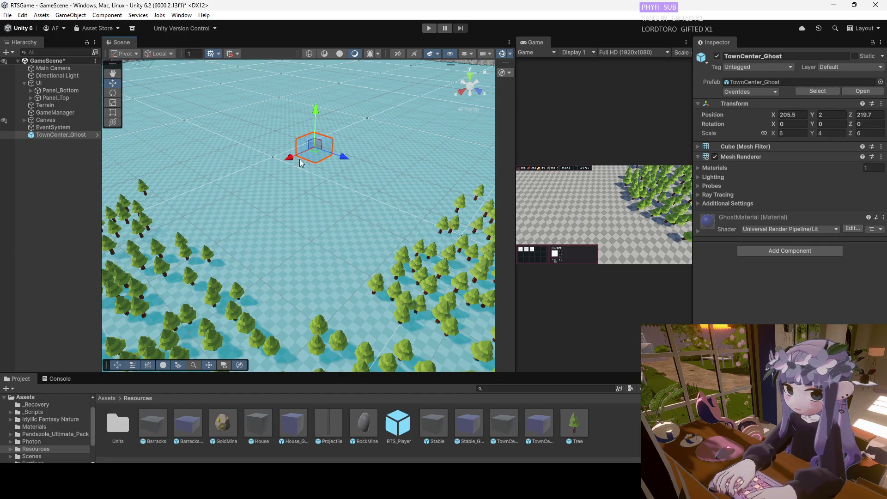
click(795, 115)
text(2)
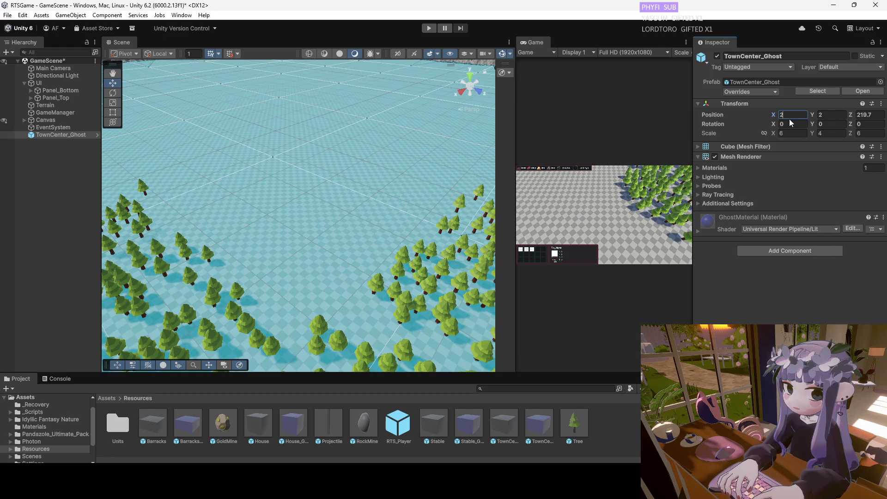
text(05)
click(877, 116)
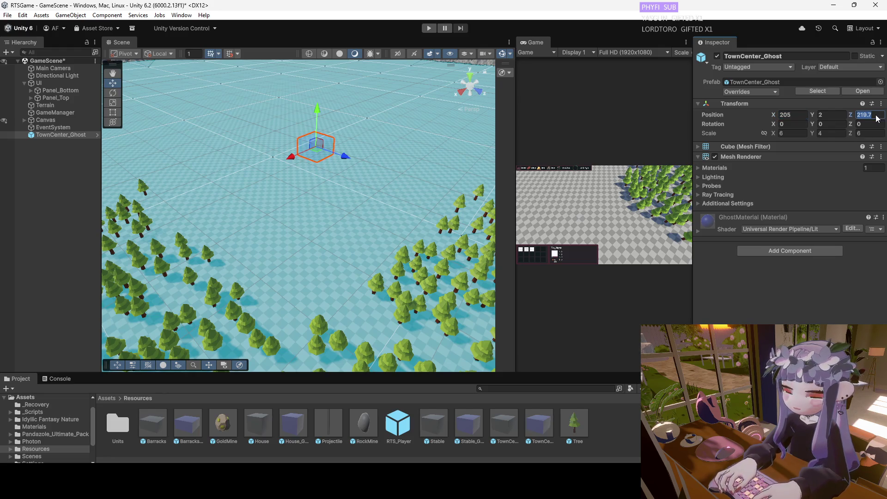
text(220)
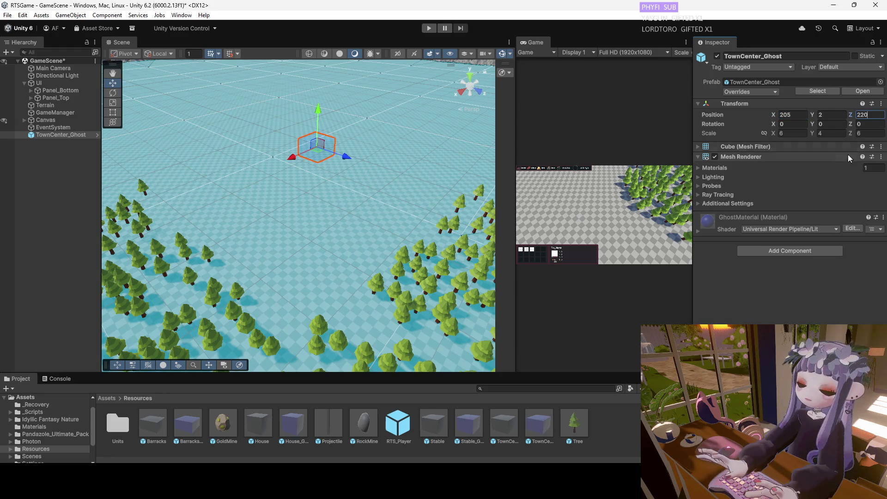
click(798, 118)
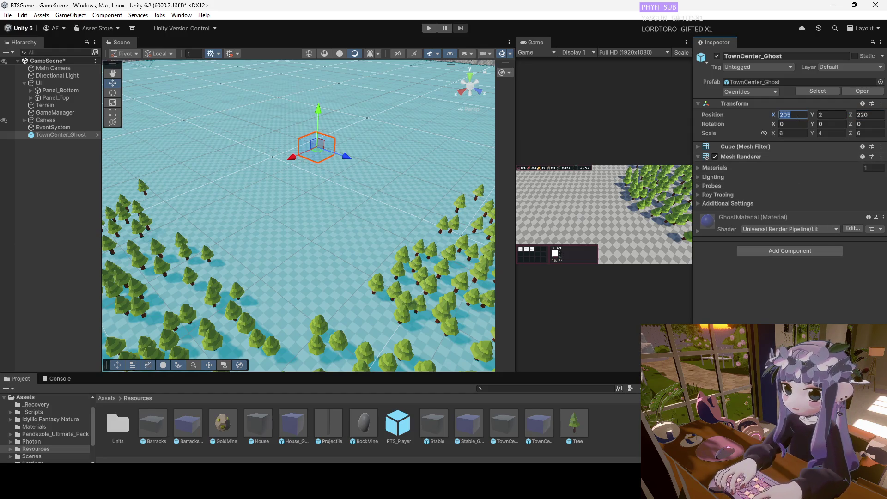
Lower the view to ground level and drop a second TownCenter ghost near the trees.
key(alt+Tab)
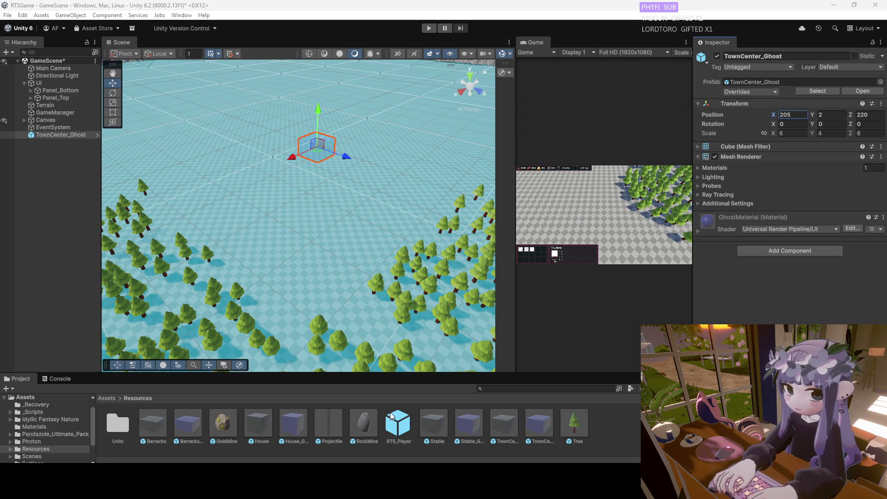
mouse_move(279, 293)
mouse_down()
mouse_move(297, 174)
mouse_move(281, 186)
mouse_move(311, 236)
mouse_move(261, 130)
mouse_move(193, 188)
mouse_move(155, 183)
mouse_move(251, 226)
mouse_move(236, 170)
mouse_move(190, 298)
mouse_move(298, 374)
mouse_up()
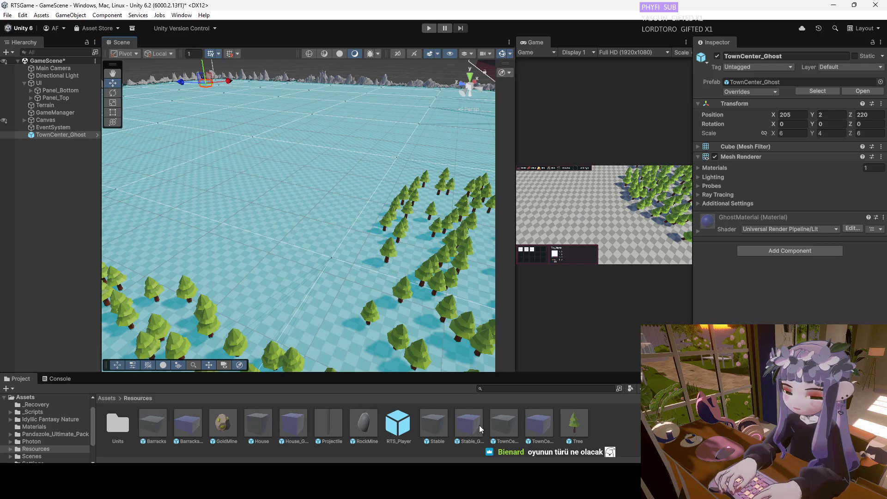
mouse_move(537, 432)
mouse_down()
mouse_move(301, 213)
mouse_move(265, 194)
mouse_move(265, 159)
mouse_up()
Move TownCenter_Ghost (1) to X 55, Z 60 and return the Project panel to Assets.
click(787, 117)
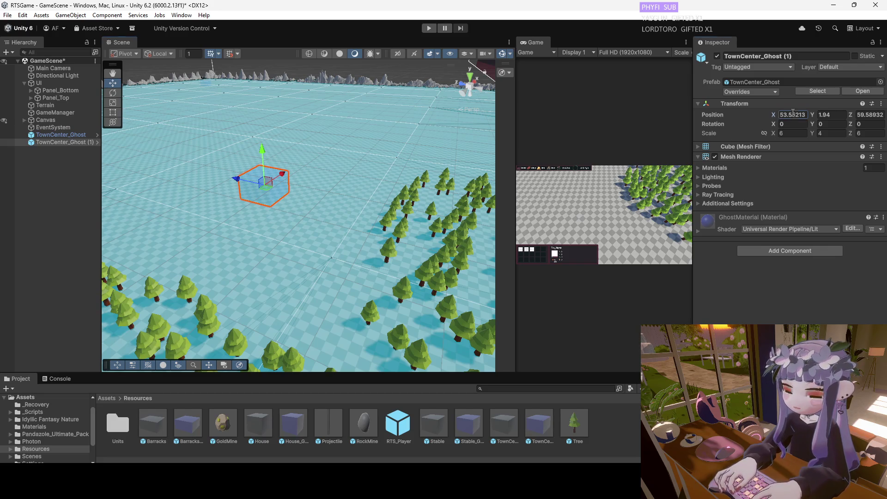
text(55)
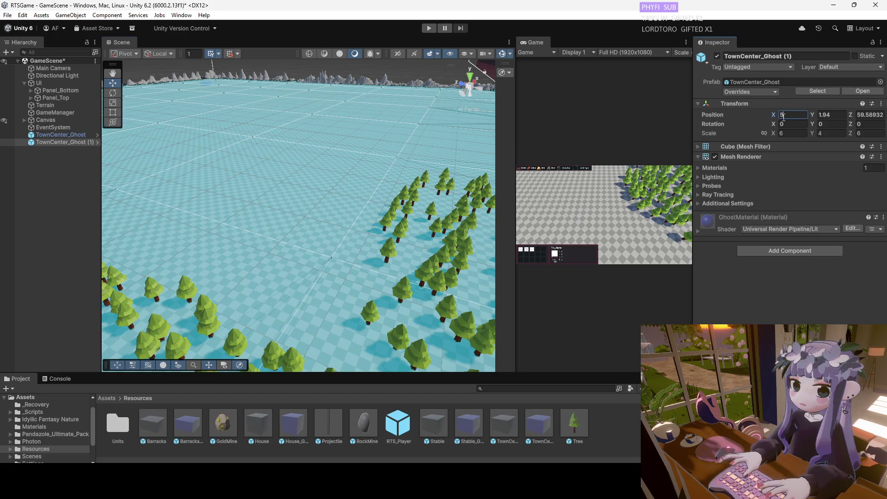
click(868, 116)
text(60)
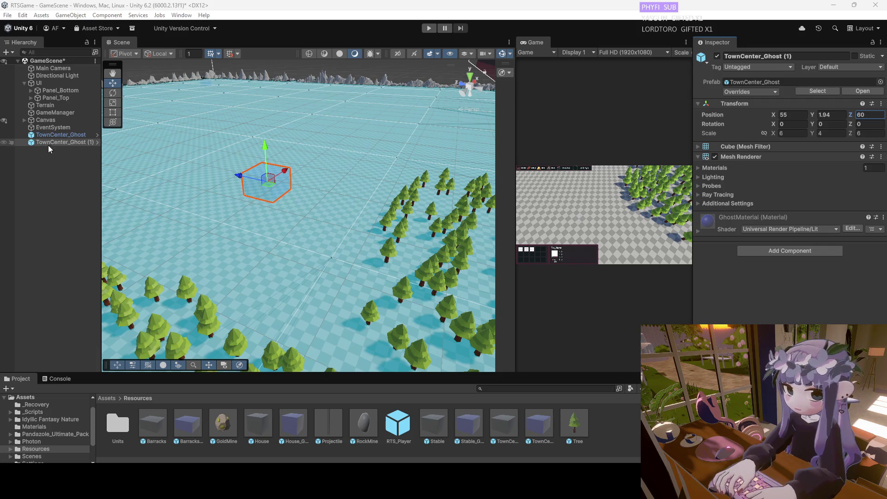
click(109, 399)
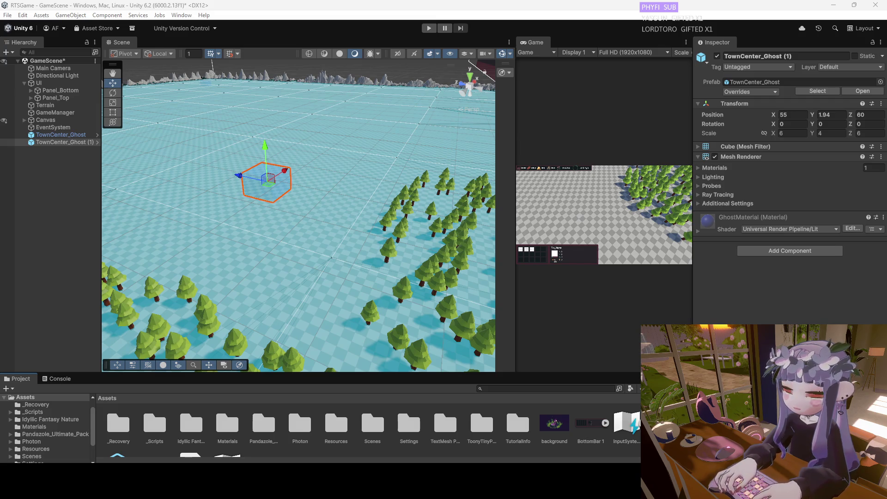
In _Scripts, create an empty C# script via Create > Scripting and name it TreeManager.
click(48, 413)
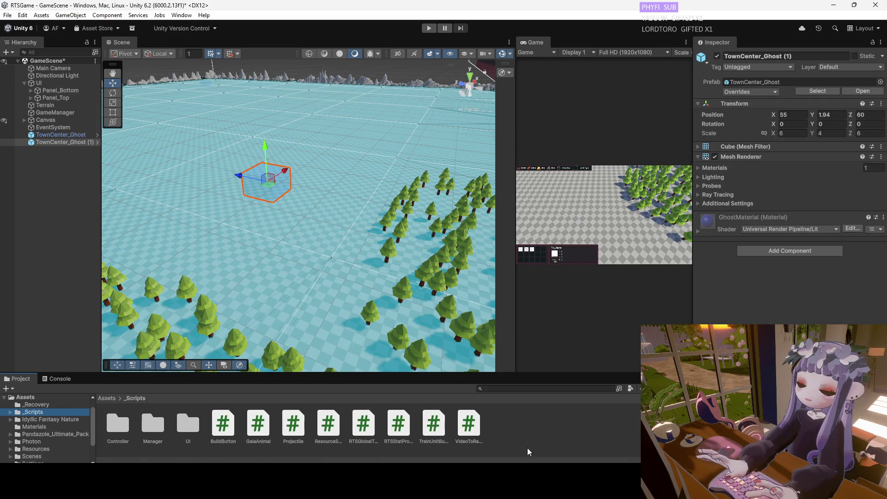
right_click(527, 447)
mouse_move(562, 205)
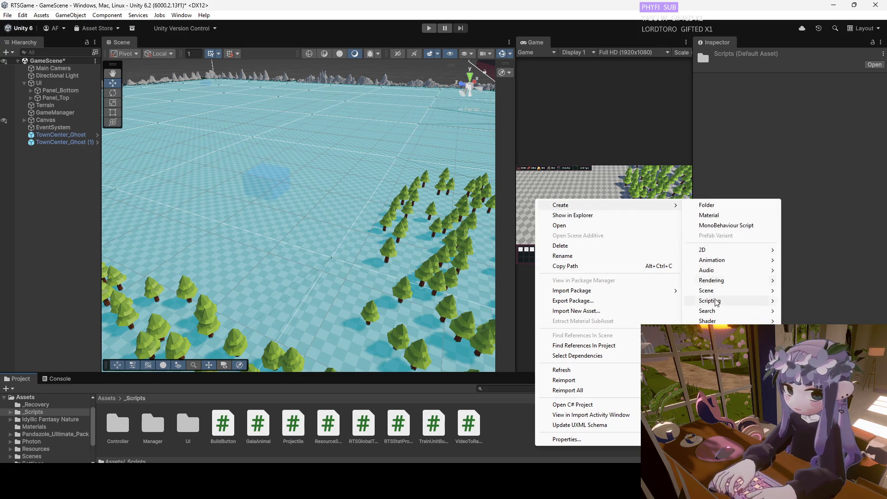
mouse_move(720, 304)
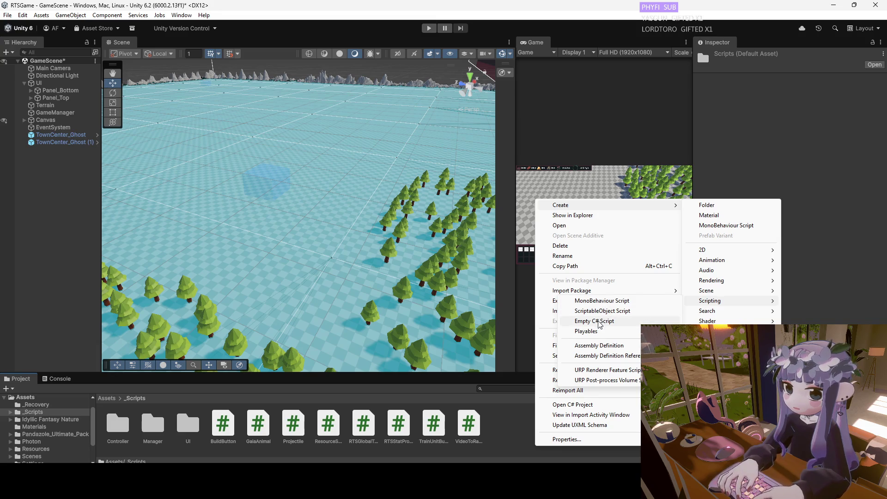
click(598, 321)
text(TreeManager)
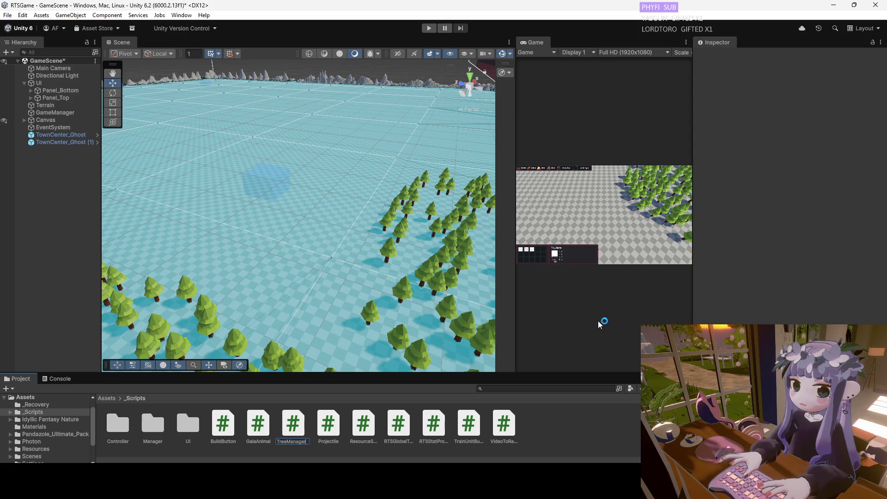
key(alt+Tab)
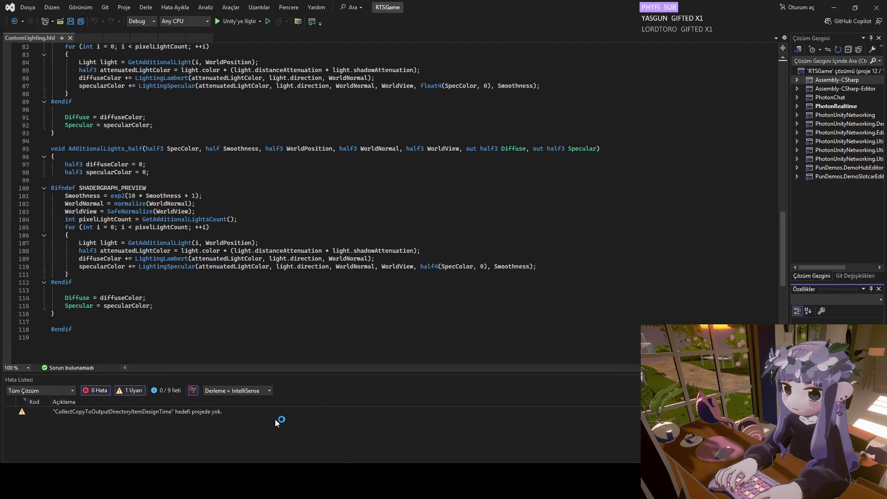
Close the CustomLighting.hlsl, RTSPlayerController, UnitController, BuildingController, TrainUnitButton and UIManager tabs, then quit Visual Studio.
click(70, 37)
click(77, 38)
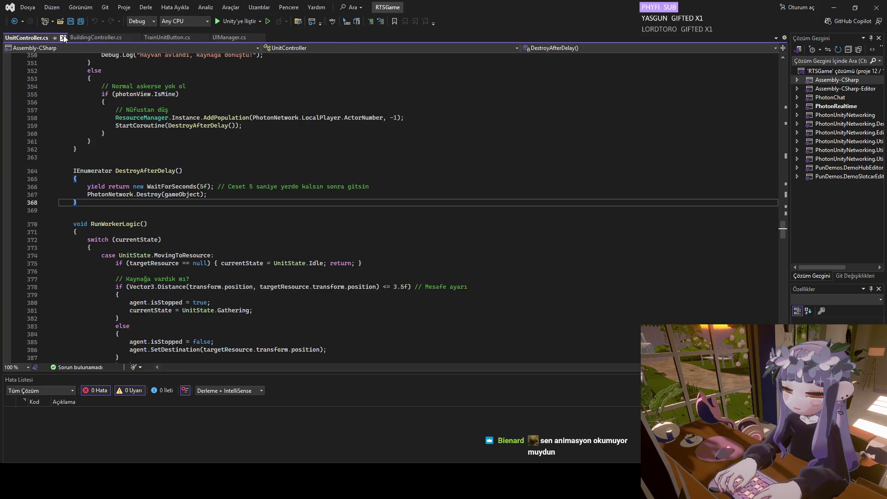
click(64, 38)
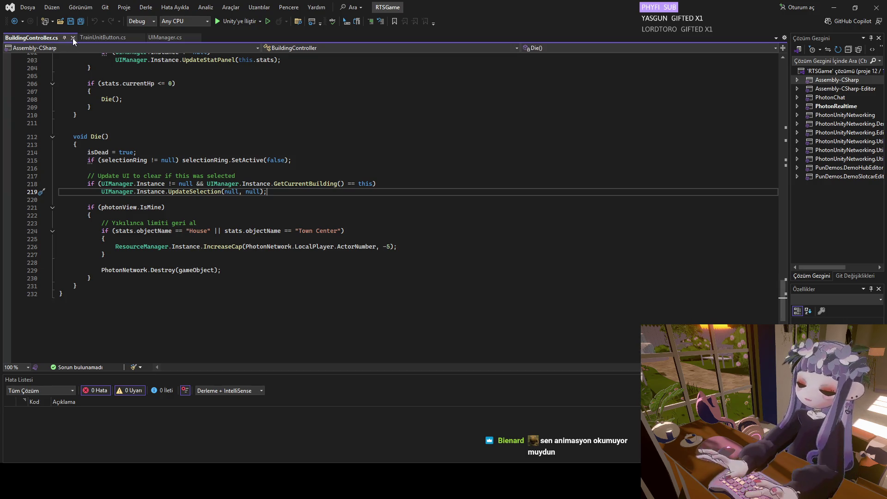
click(73, 37)
click(68, 37)
click(57, 38)
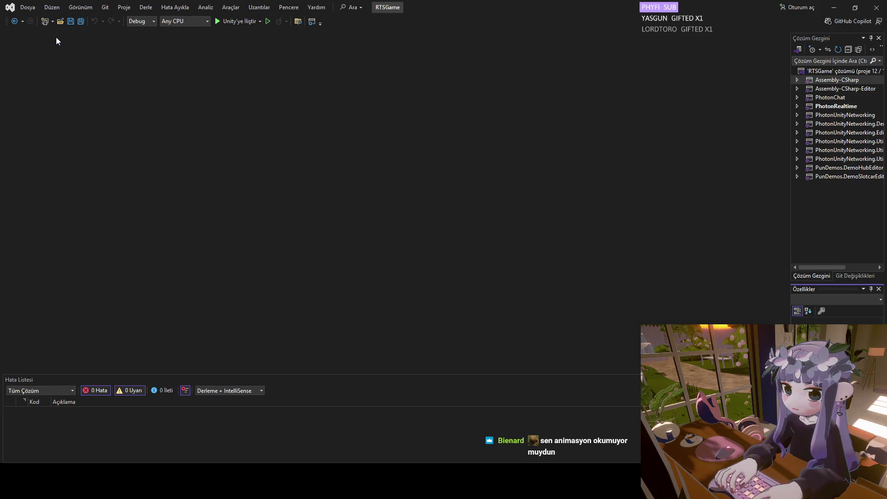
click(876, 7)
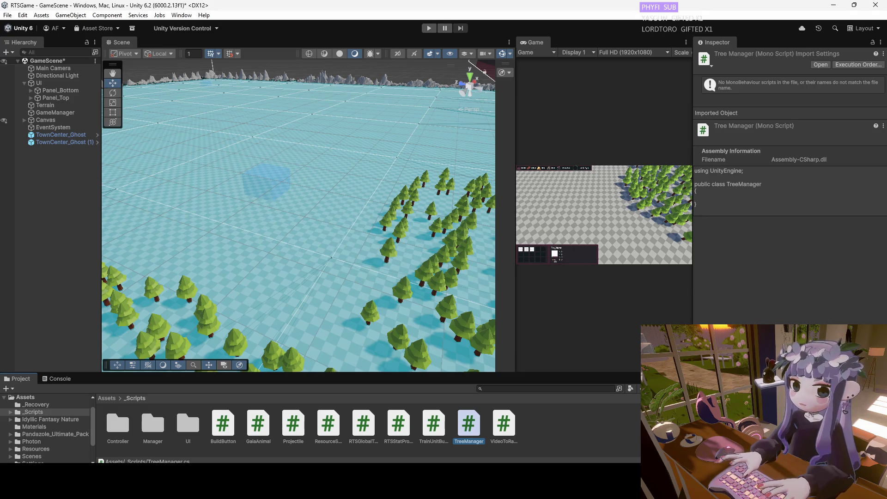
Move TreeManager into the _Scripts/Manager folder and open it in Visual Studio.
mouse_move(470, 434)
mouse_down()
mouse_move(181, 436)
mouse_move(149, 428)
mouse_up()
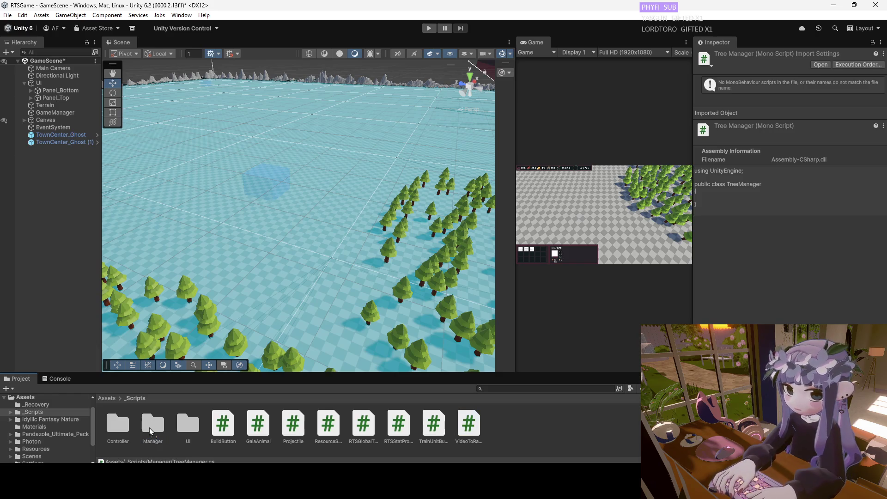
double_click(149, 427)
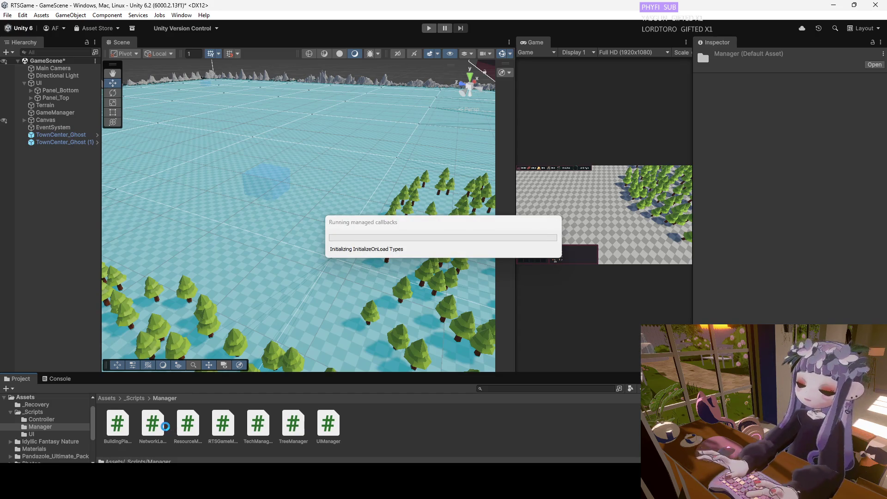
double_click(293, 429)
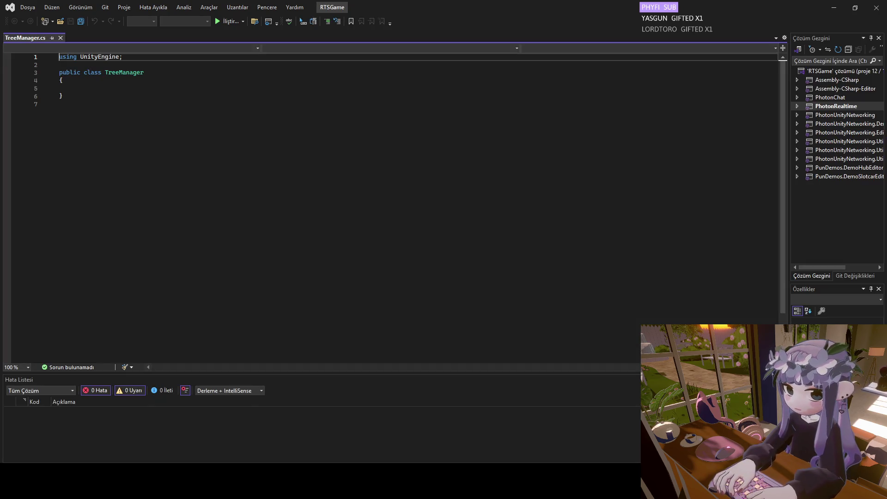
Replace the placeholder TreeManager class with the full Photon tree-conversion code and return to Unity.
key(ctrl+a)
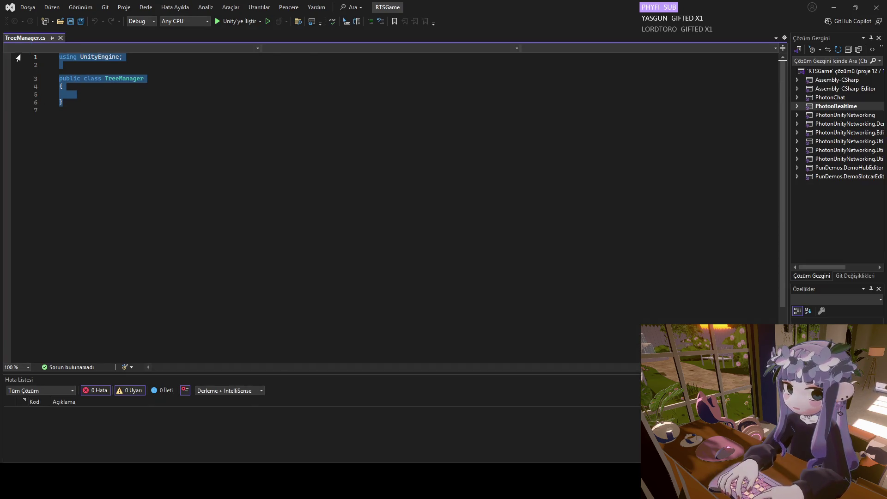
key(ctrl+v)
scroll(117, 292, down, 4)
scroll(170, 288, up, 8)
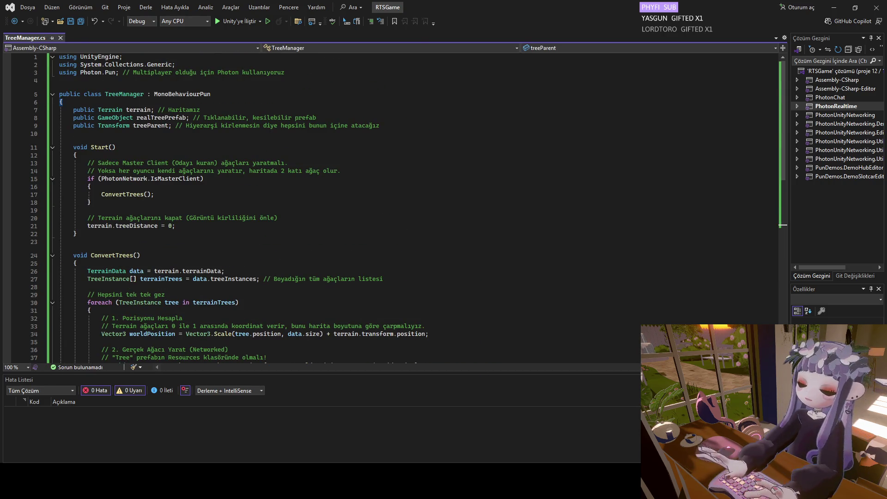
key(alt+Tab)
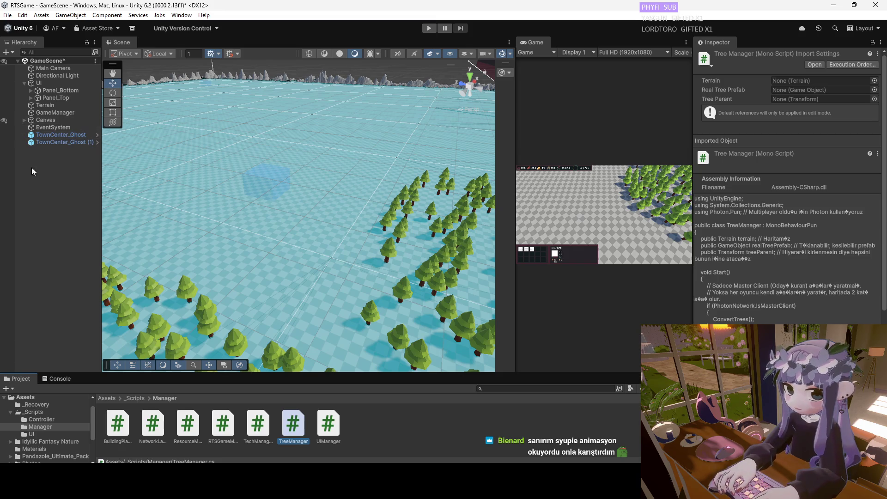
Create an empty Hierarchy object named TreeManager.
right_click(45, 162)
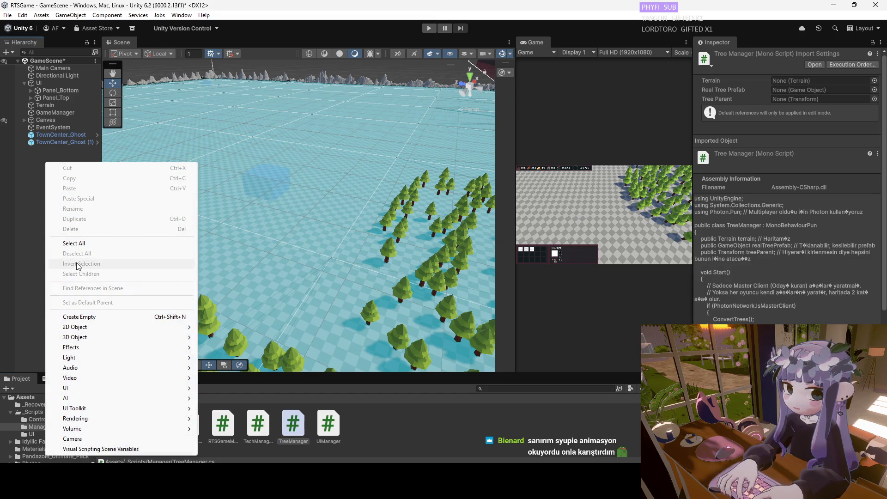
click(91, 318)
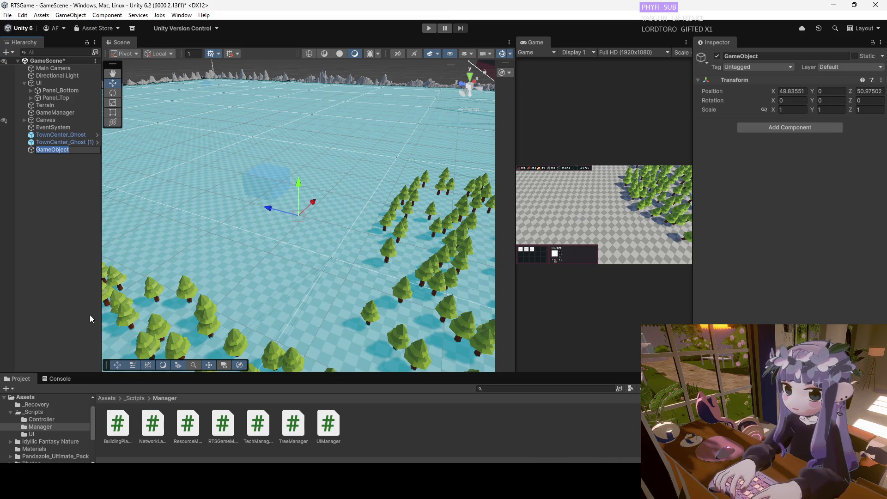
text(TreeManager)
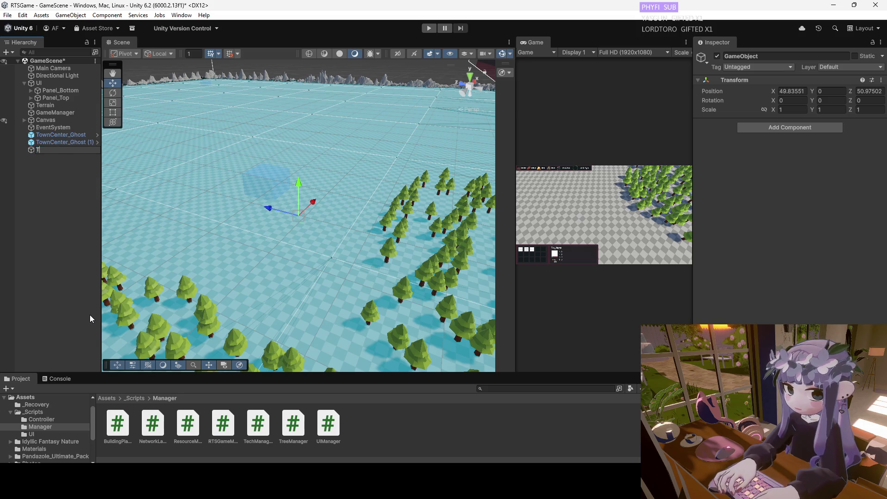
key(Return)
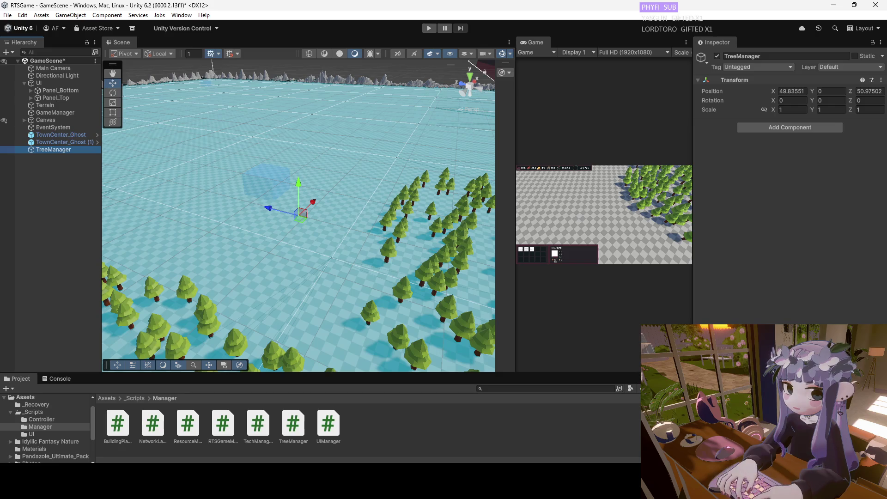
Rename the object to Tree_System and attach the TreeManager script to it.
click(59, 142)
right_click(59, 143)
click(48, 149)
right_click(49, 150)
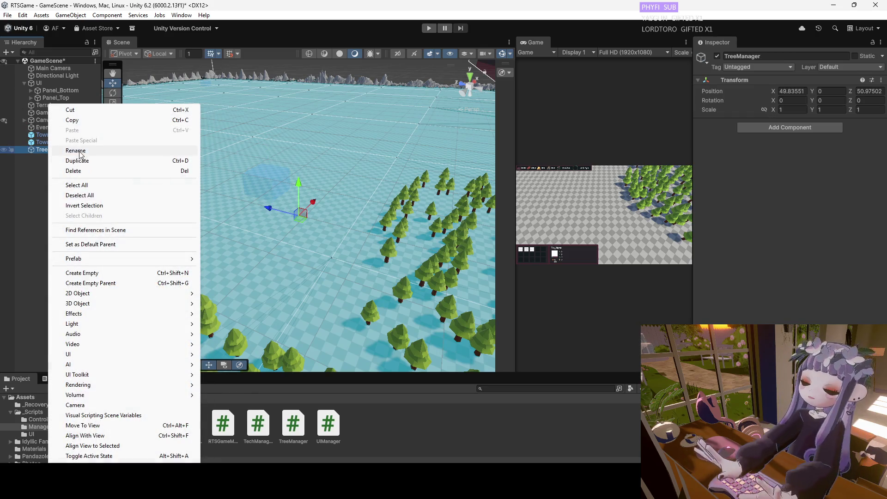
click(80, 151)
text(Tree_)
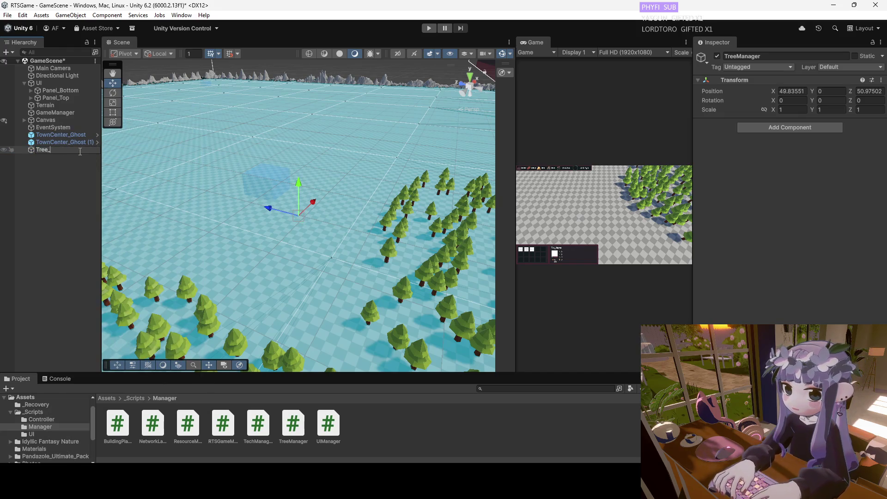
text(System)
key(Return)
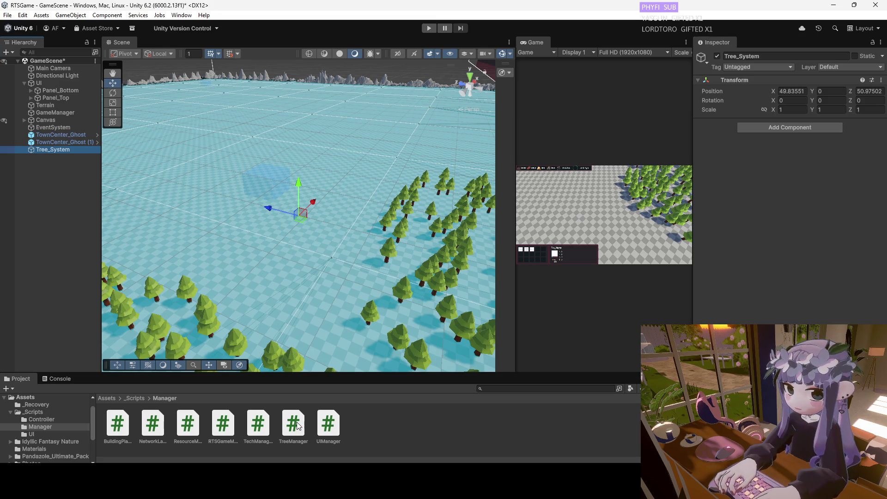
drag(298, 426, 59, 149)
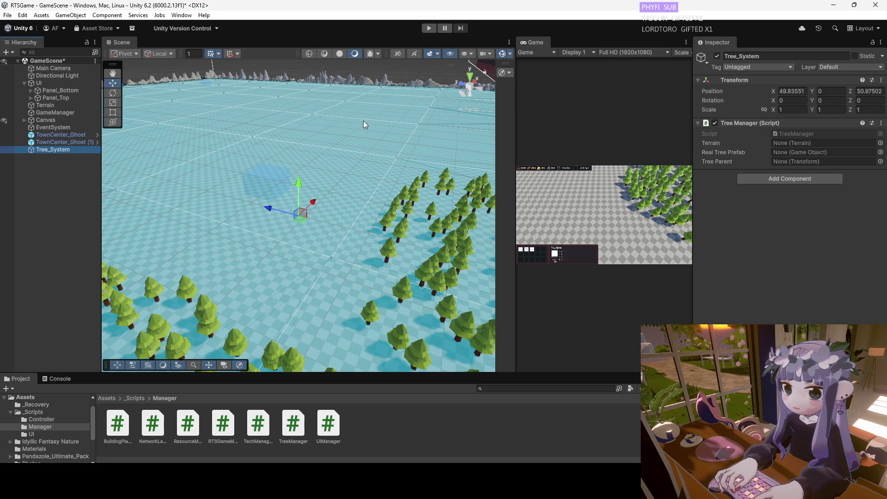
Assign the scene Terrain and the Resources Tree prefab to Tree Manager's Terrain and Real Tree Prefab slots.
mouse_move(53, 106)
mouse_down()
mouse_move(718, 165)
mouse_move(792, 145)
mouse_up()
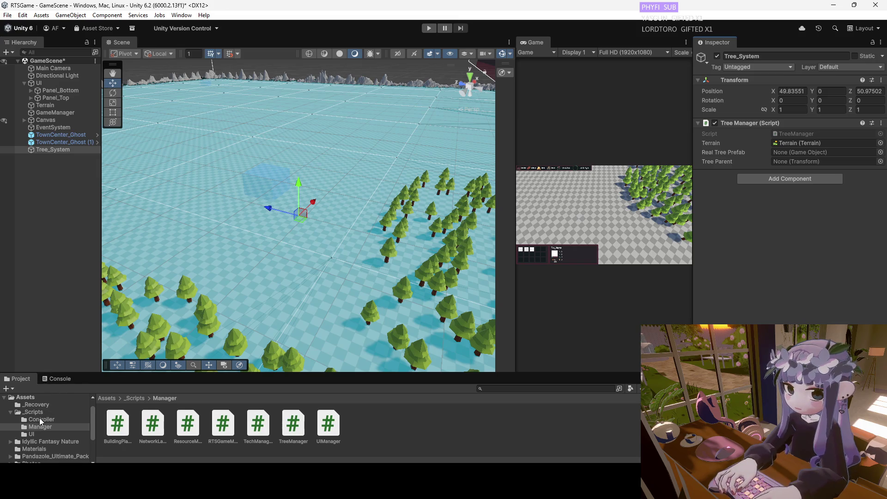
scroll(46, 435, down, 3)
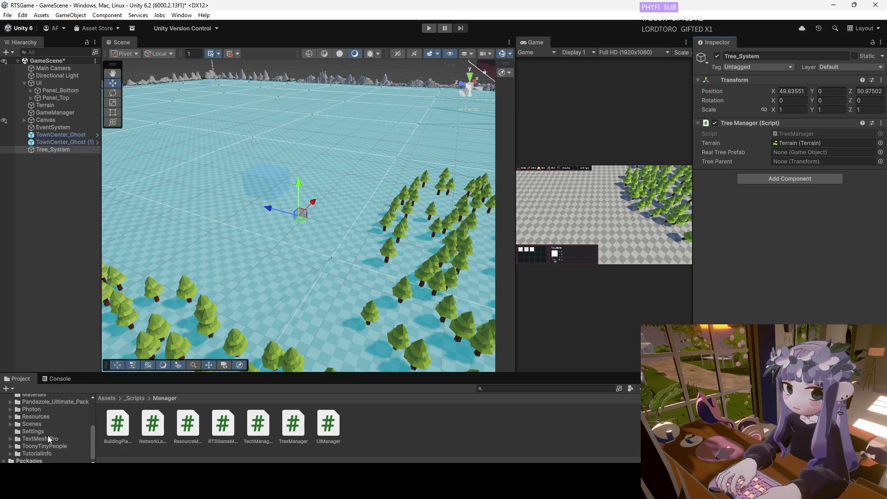
click(45, 416)
mouse_move(566, 423)
mouse_down()
mouse_move(784, 241)
mouse_move(793, 161)
mouse_up()
drag(802, 153, 802, 152)
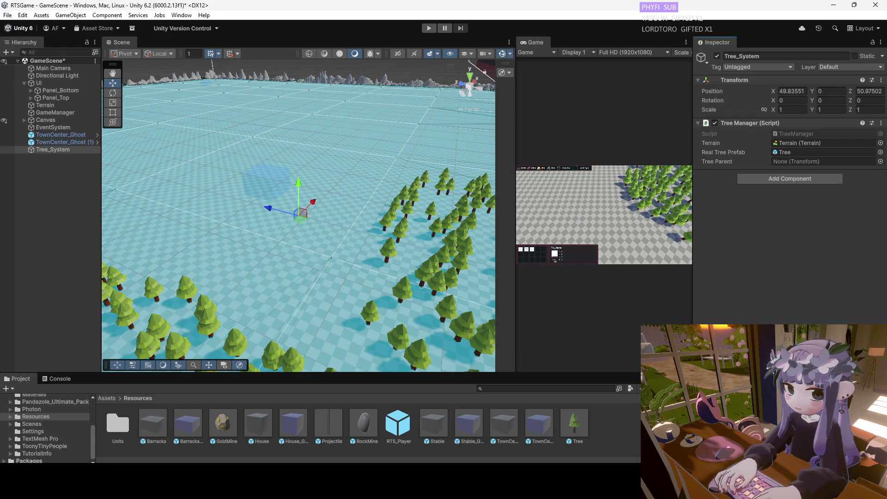
right_click(42, 181)
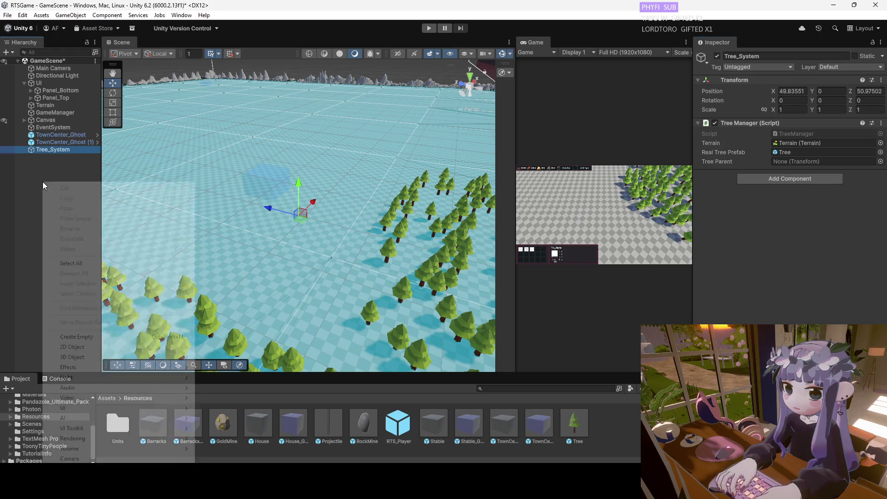
Add an empty object named Forest_Container and drag it into Tree Manager's Tree Parent field.
click(81, 336)
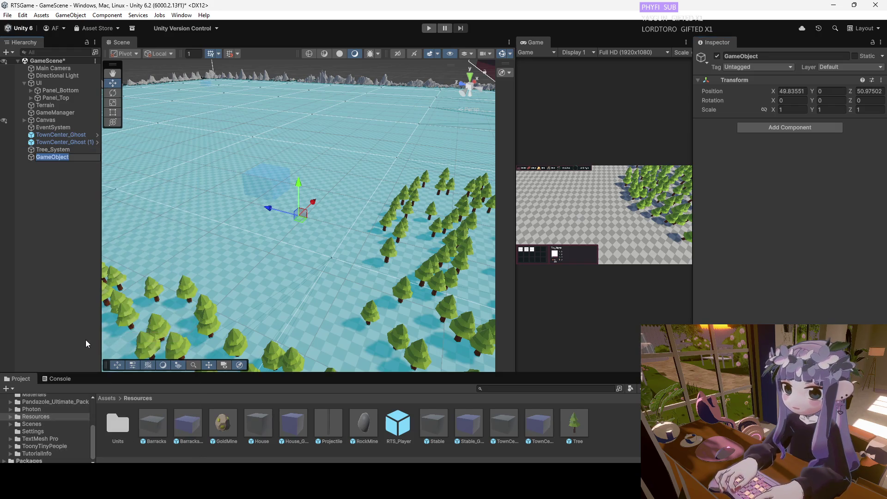
text(F)
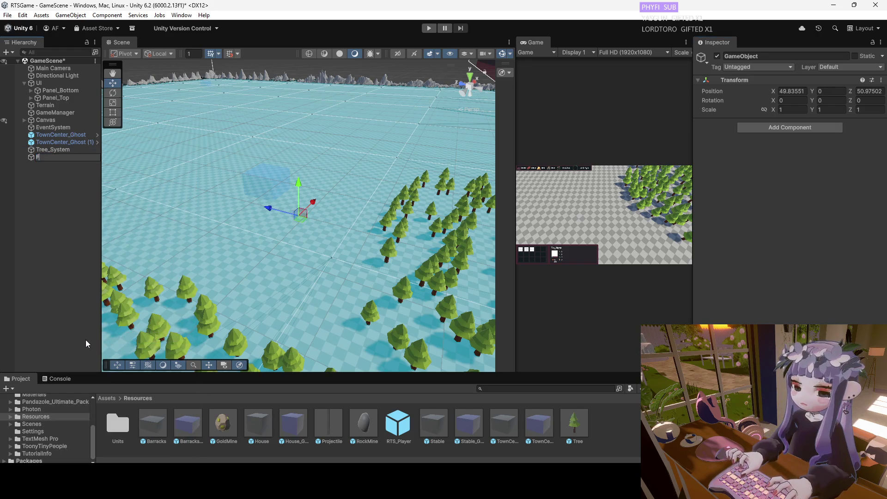
text(orest_Controller)
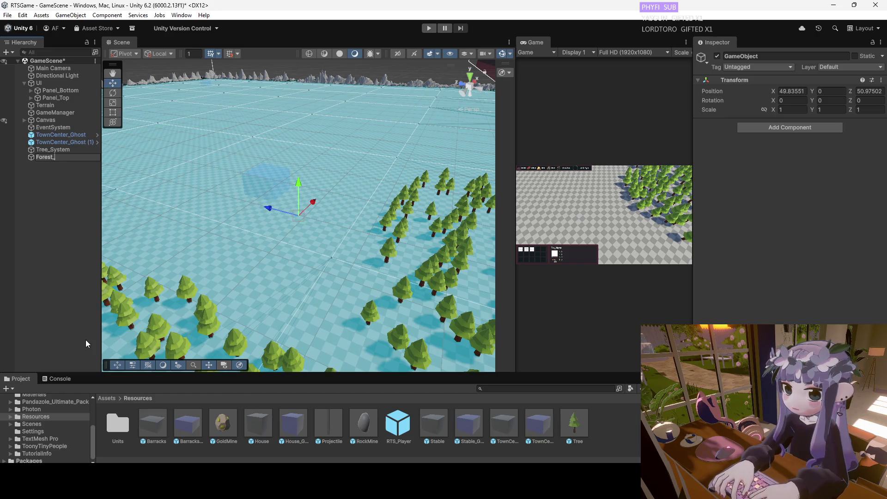
key(BackSpace)
key(BackSpace)
key(BackSpace)
text(tai)
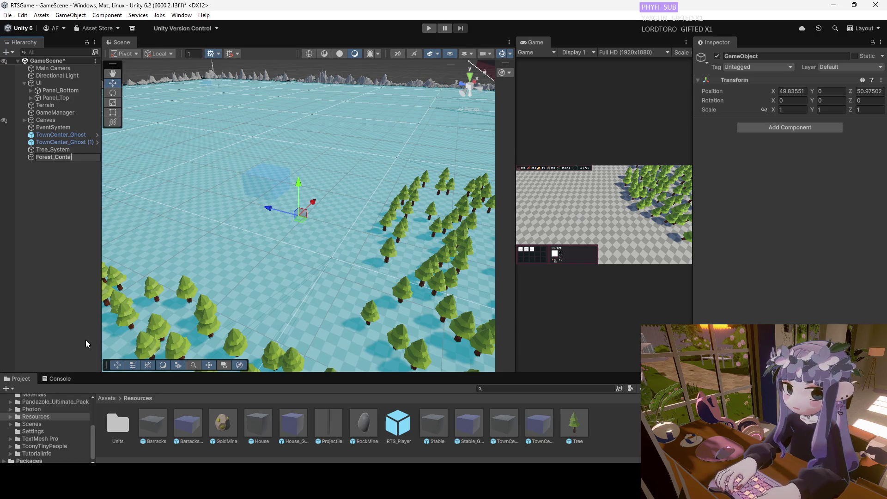
text(ner)
key(Return)
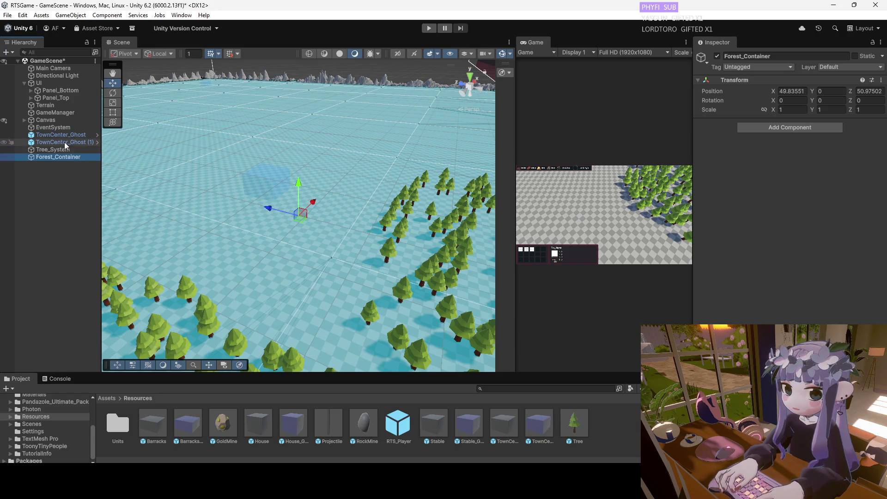
click(58, 148)
drag(59, 157, 791, 162)
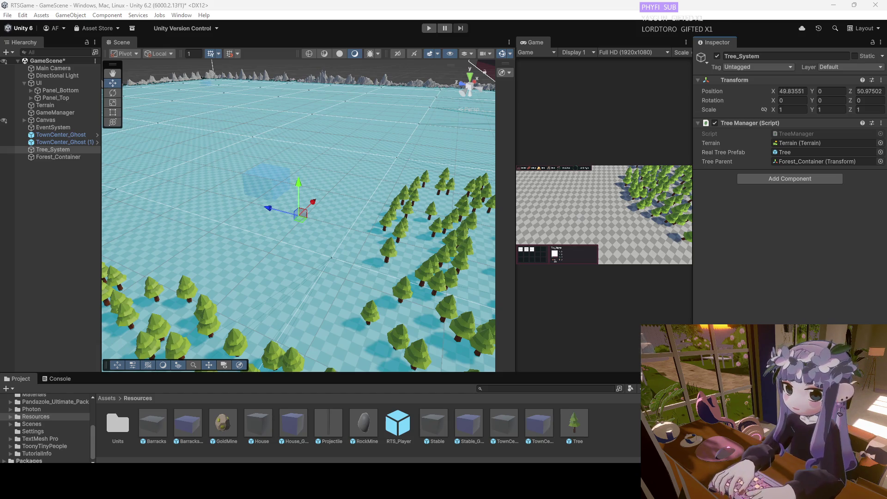
Orbit the scene view to inspect the painted forest on the terrain.
mouse_move(116, 213)
mouse_down()
mouse_move(200, 214)
mouse_move(316, 194)
mouse_move(280, 129)
mouse_move(272, 131)
mouse_move(277, 148)
mouse_move(260, 160)
mouse_move(257, 120)
mouse_move(248, 128)
mouse_up()
mouse_move(90, 134)
mouse_down()
mouse_move(46, 129)
mouse_move(294, 215)
mouse_move(245, 192)
mouse_move(251, 206)
mouse_move(217, 217)
mouse_move(225, 229)
mouse_move(251, 199)
mouse_move(235, 185)
mouse_move(223, 212)
mouse_move(222, 188)
mouse_move(213, 230)
mouse_move(228, 199)
mouse_move(247, 193)
mouse_move(239, 203)
mouse_move(287, 184)
mouse_move(238, 192)
mouse_move(290, 186)
mouse_move(262, 160)
mouse_up()
mouse_move(323, 221)
mouse_down()
mouse_move(305, 192)
mouse_move(351, 251)
mouse_move(342, 229)
mouse_move(323, 255)
mouse_move(188, 262)
mouse_move(316, 225)
mouse_move(225, 216)
mouse_move(76, 220)
mouse_move(26, 236)
mouse_move(766, 252)
mouse_move(763, 229)
mouse_move(300, 219)
mouse_move(360, 215)
mouse_move(456, 179)
mouse_move(357, 185)
mouse_move(425, 179)
mouse_up()
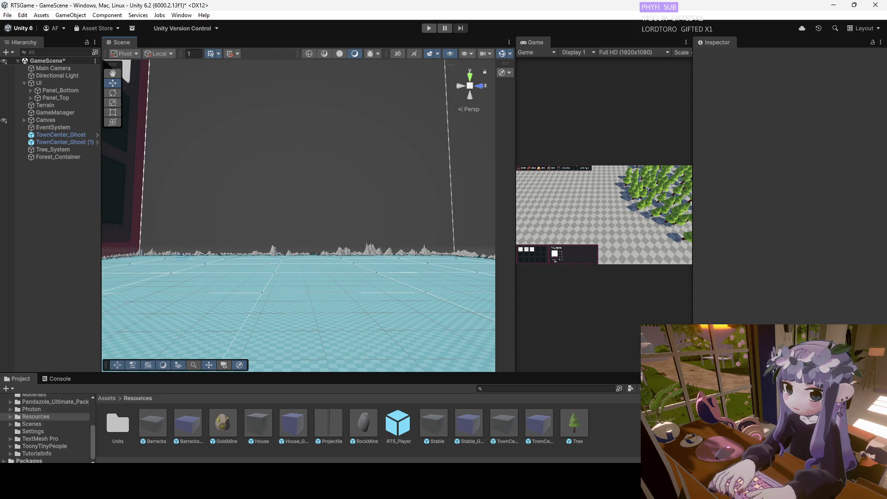
Browse to Assets/_Scripts/Manager and open RTSGameManager.cs in Visual Studio.
scroll(62, 417, up, 5)
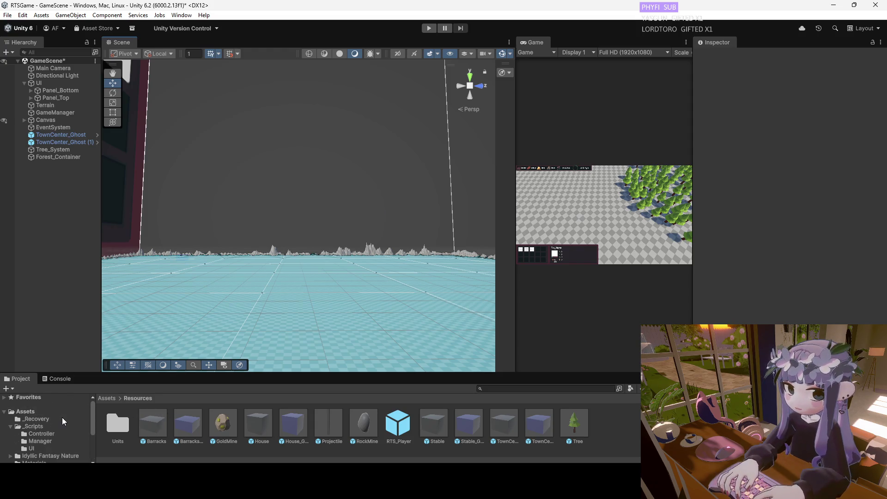
click(40, 426)
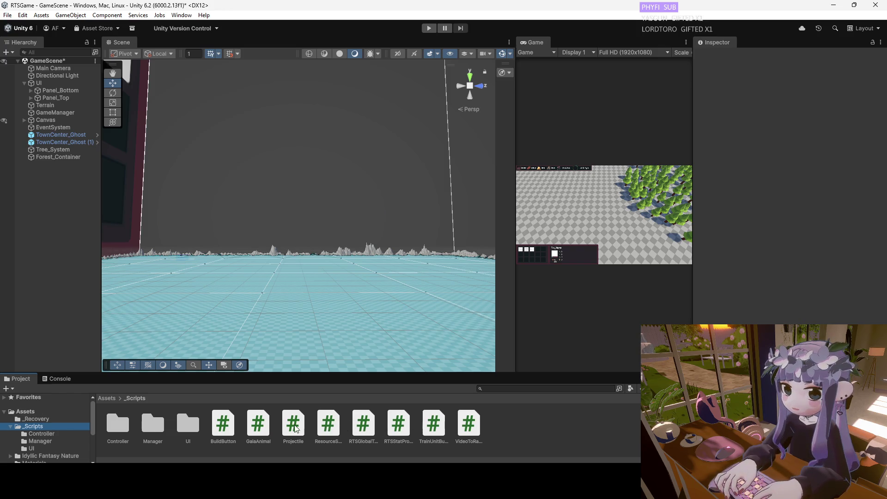
click(118, 423)
double_click(152, 423)
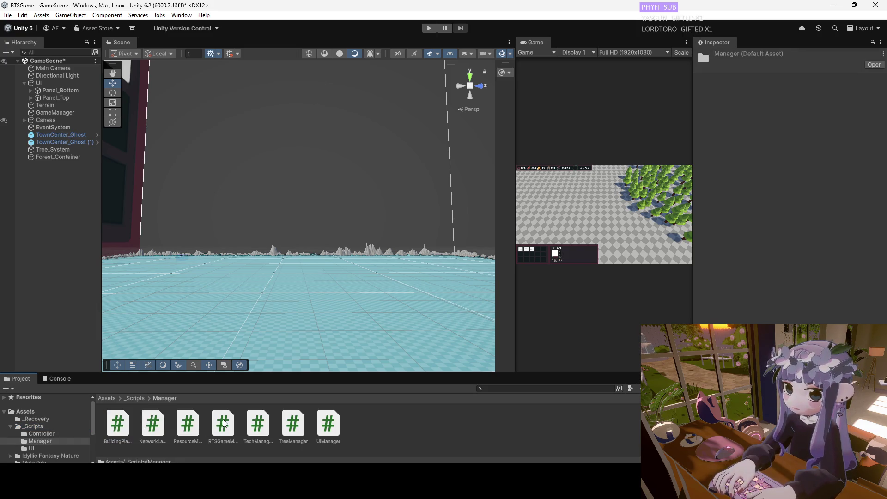
click(224, 423)
double_click(223, 423)
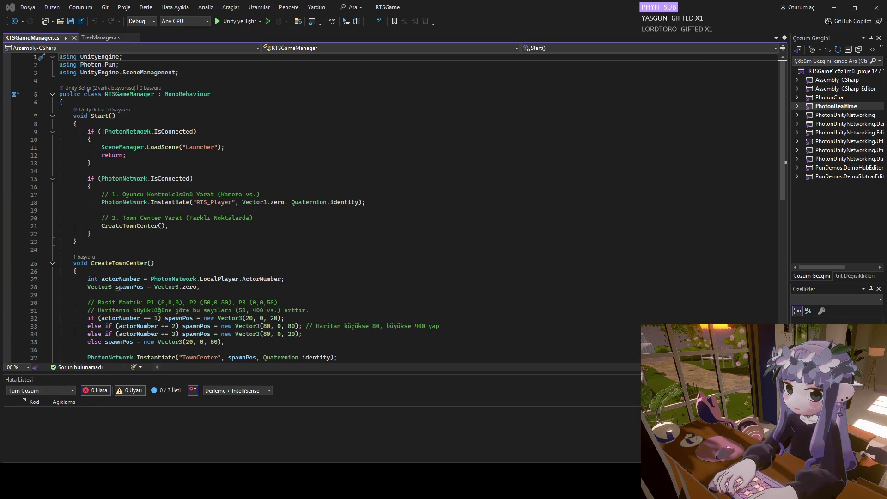
Paste spawn positions (205, 2, 220) for player 1 and (55, 2, 60) for player 2, then save.
scroll(288, 275, down, 4)
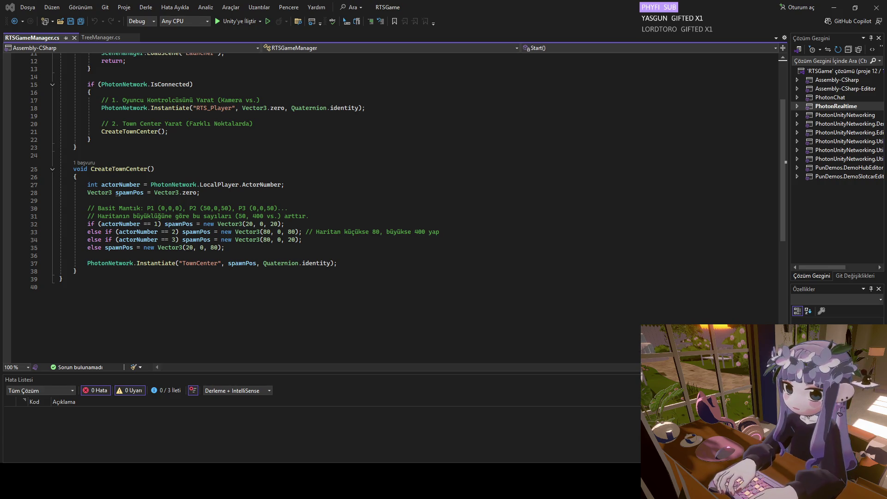
drag(281, 224, 204, 226)
key(ctrl+v)
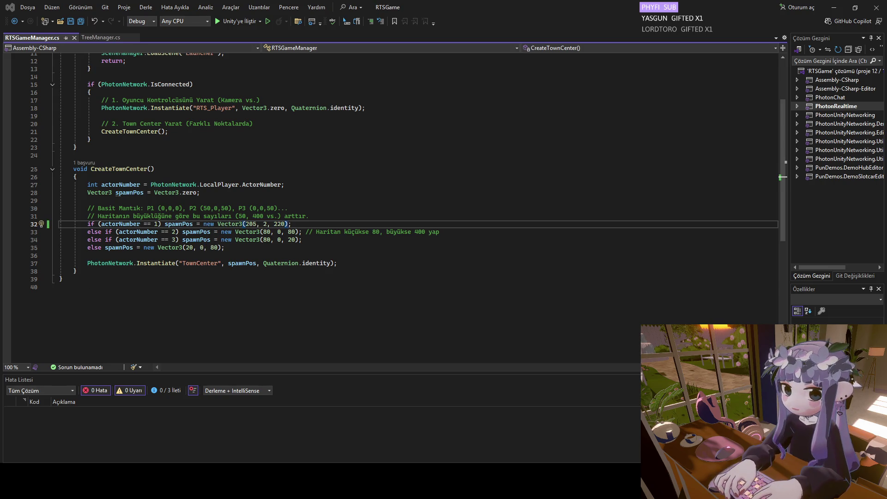
drag(299, 231, 183, 234)
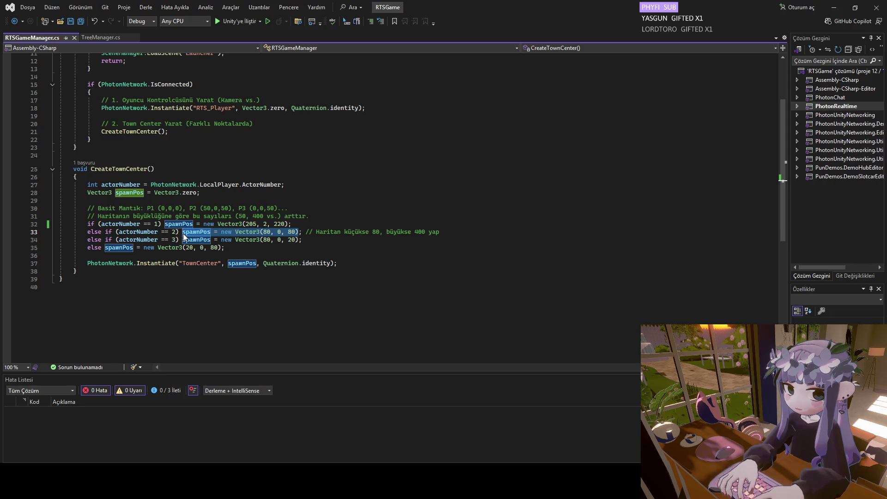
key(ctrl+v)
key(ctrl+s)
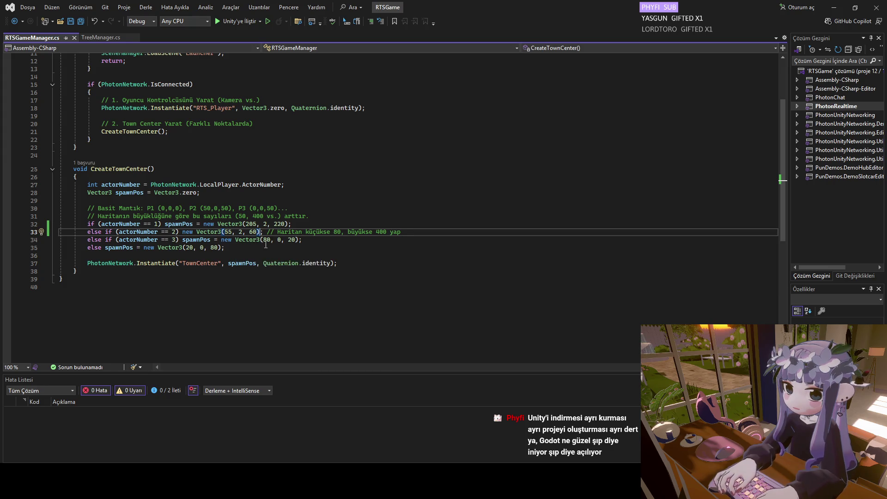
Set player 3's spawn x to 205 and z to 60, copying values from other lines.
drag(290, 224, 244, 224)
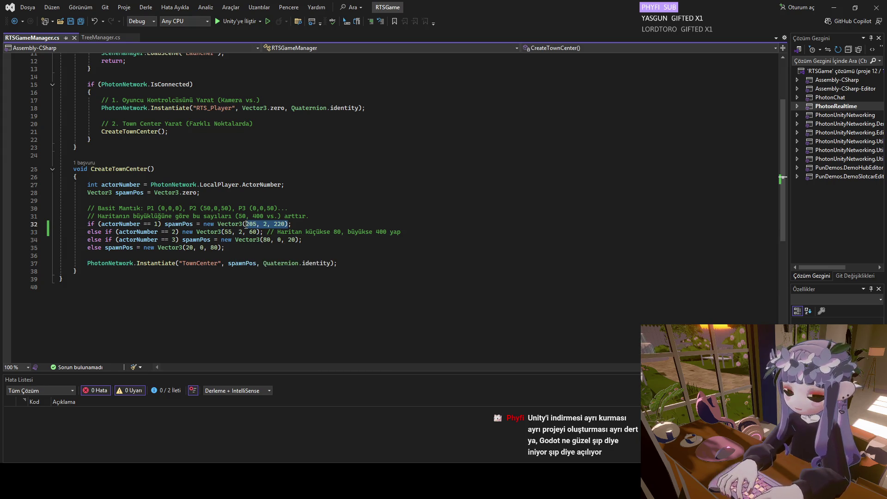
drag(261, 223, 248, 225)
double_click(267, 240)
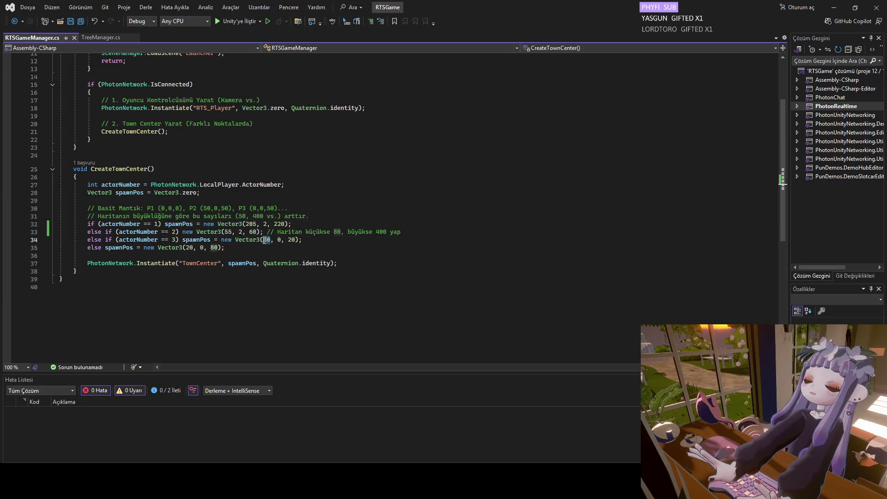
key(ctrl+v)
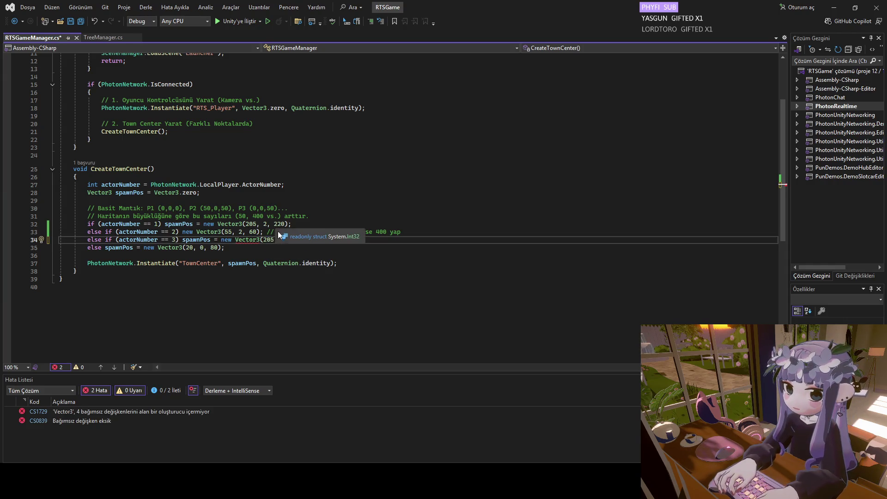
key(BackSpace)
click(254, 231)
double_click(254, 231)
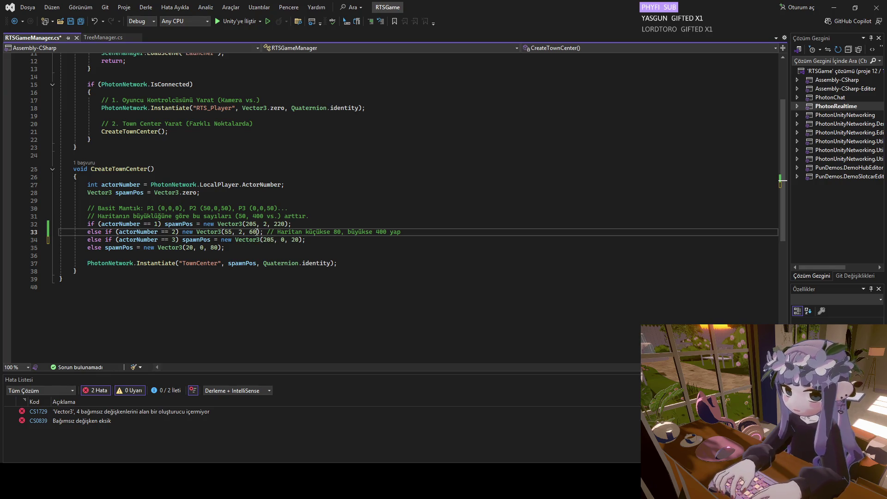
key(ctrl+c)
double_click(294, 240)
key(ctrl+v)
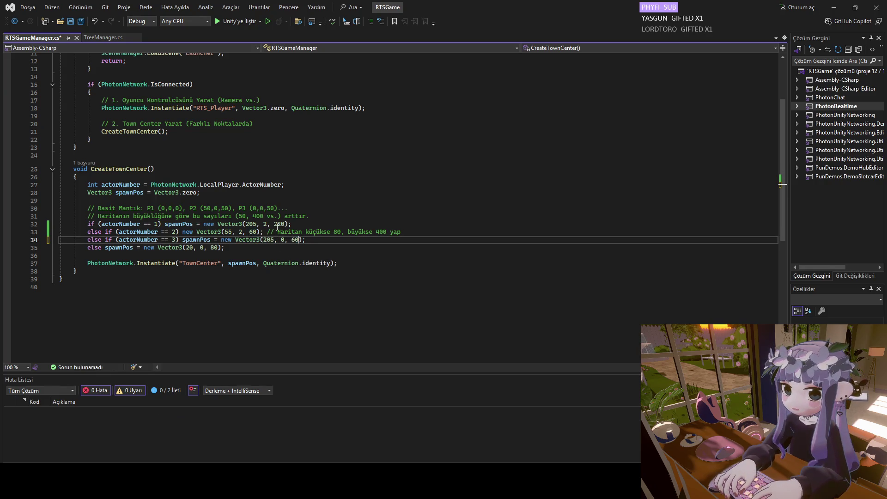
Set the default player's spawn x to 55 and z to 220, then save.
double_click(227, 231)
key(ctrl+c)
double_click(194, 247)
key(ctrl+v)
double_click(280, 223)
key(ctrl+c)
double_click(216, 248)
key(ctrl+v)
key(ctrl+s)
Set the spawn y value to 2 for player 3 and the default player, then save.
double_click(267, 224)
key(ctrl+c)
double_click(283, 240)
key(ctrl+v)
double_click(202, 248)
key(ctrl+v)
key(ctrl+s)
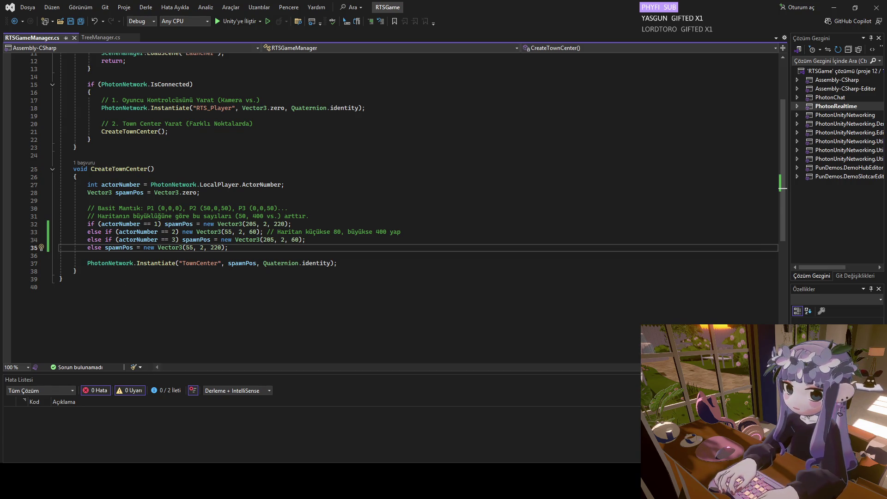
key(alt+Tab)
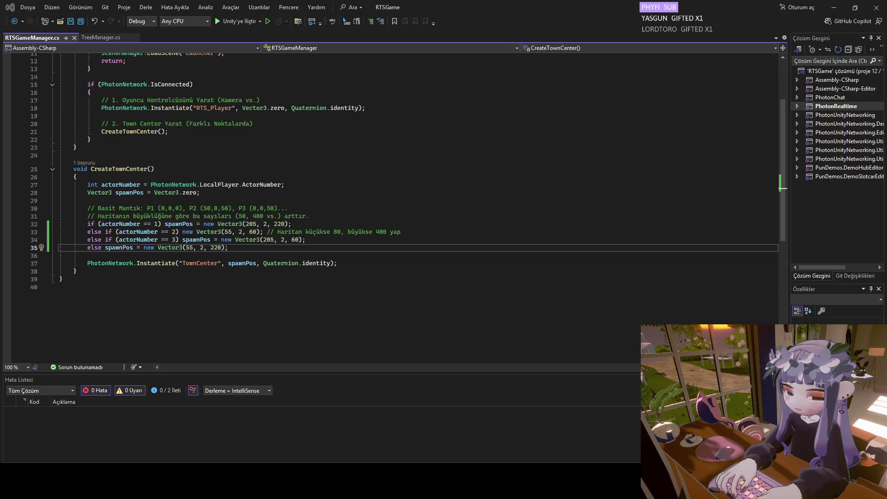
click(187, 303)
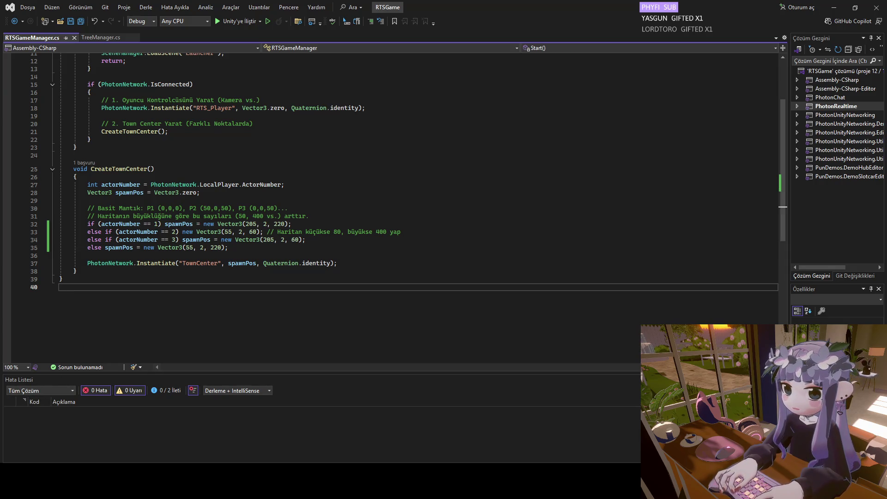
Return to Unity so it recompiles the edited RTSGameManager script.
mouse_move(642, 490)
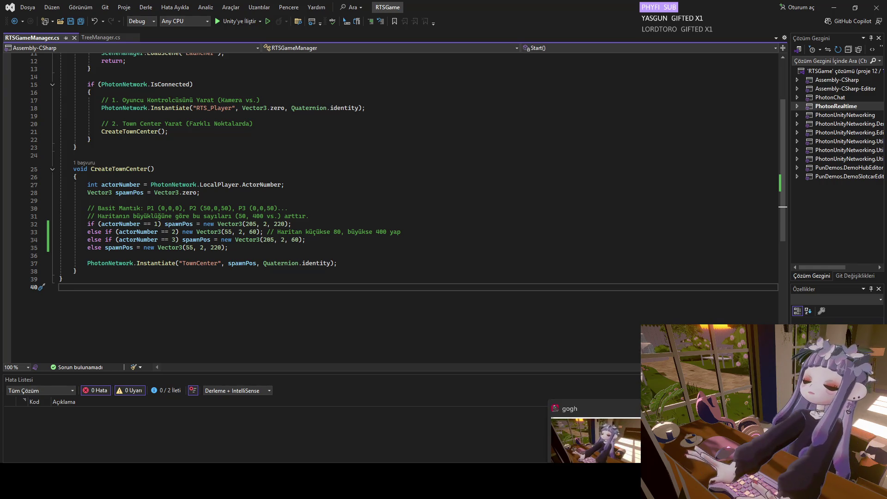
mouse_move(556, 490)
key(alt+Tab)
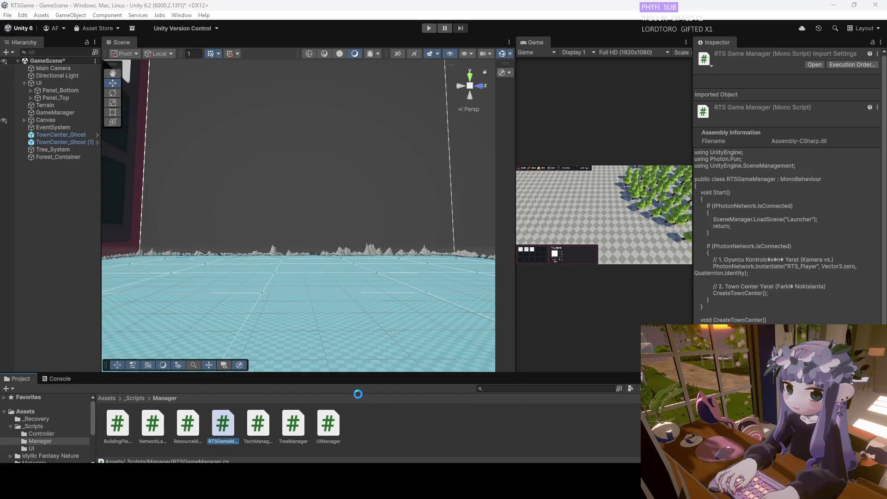
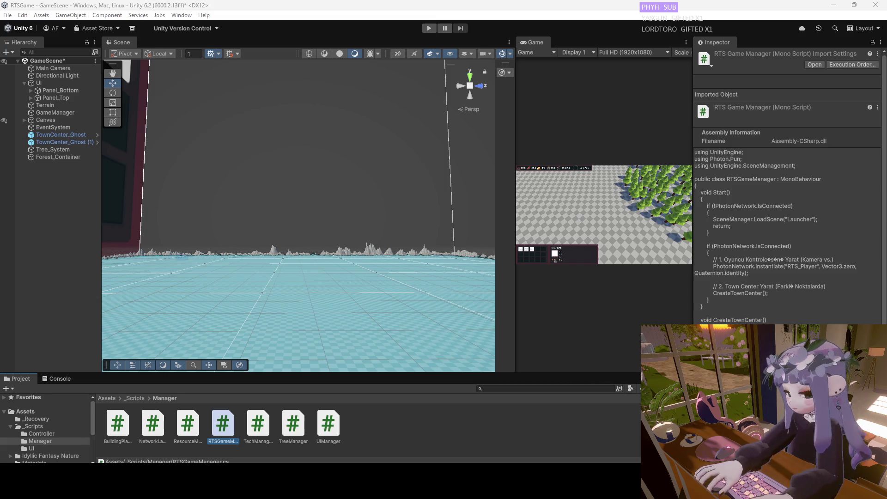
Deselect the script, orbit the Scene view, enter Play mode and widen the Game view.
click(278, 249)
mouse_move(277, 248)
mouse_down()
mouse_move(369, 221)
mouse_move(390, 228)
mouse_move(312, 240)
mouse_up()
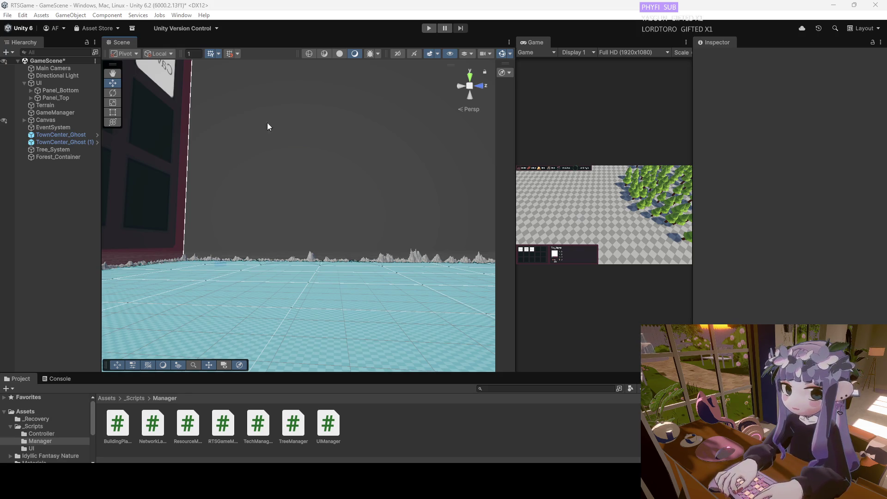
click(429, 28)
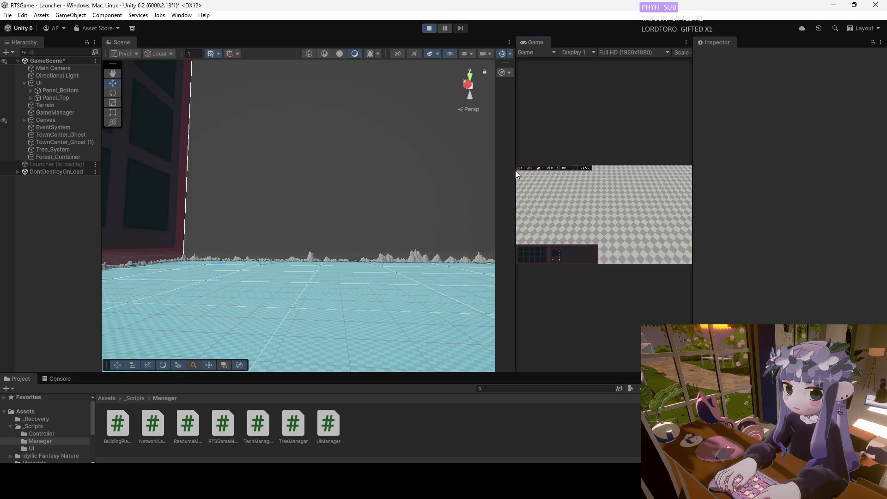
drag(515, 169, 215, 175)
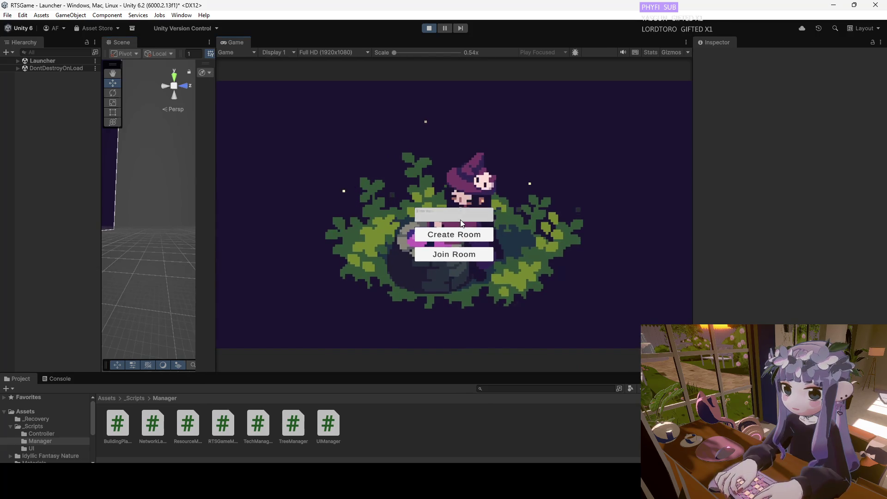
Create a room to load GameScene and pan the camera toward the forest.
click(450, 235)
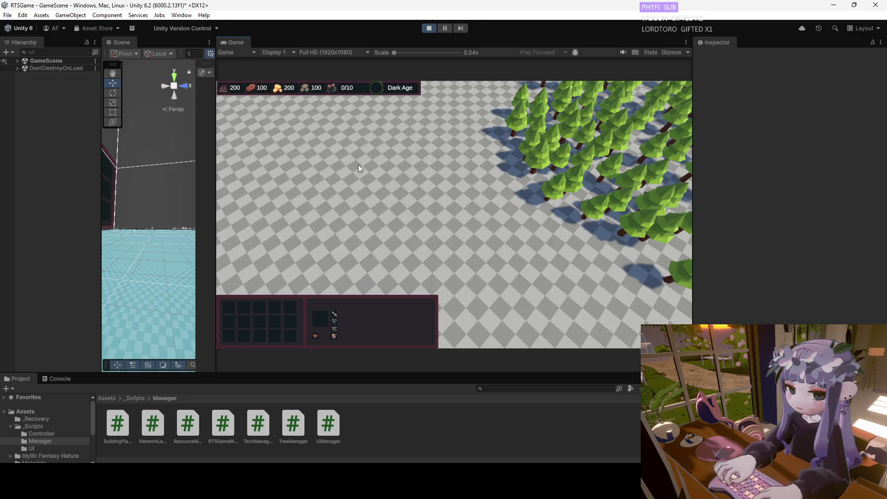
key(s)
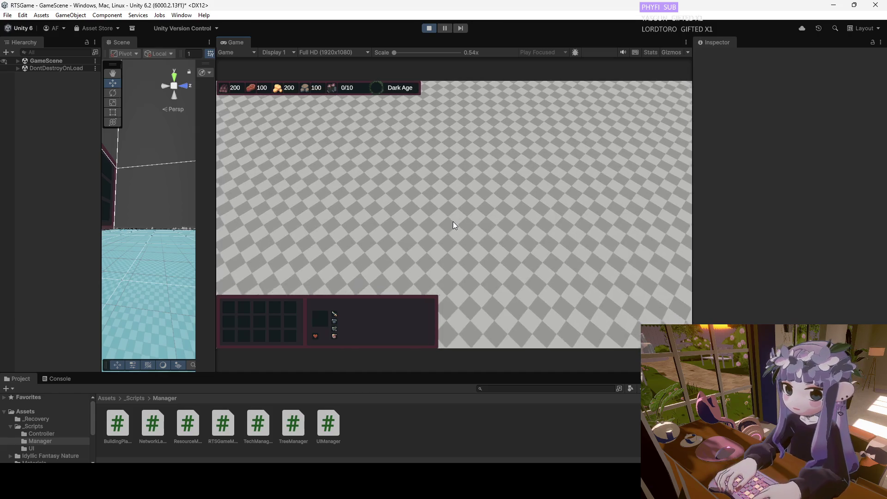
key(a)
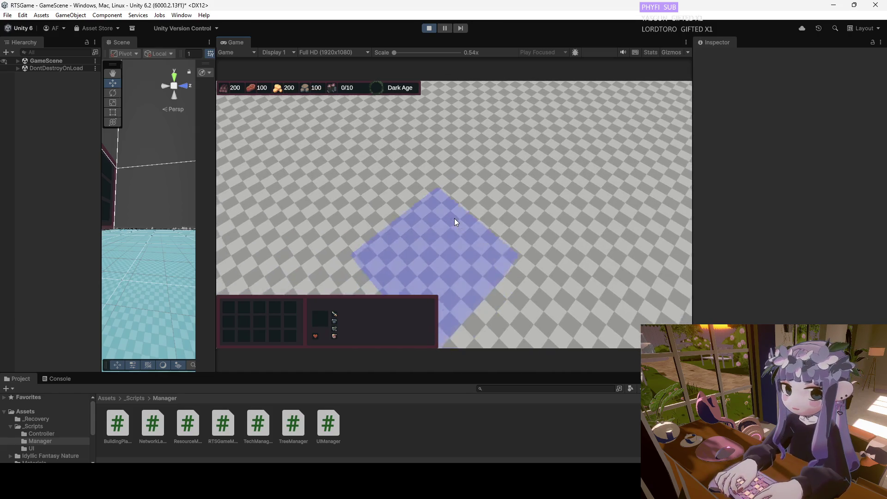
key(s)
key(d)
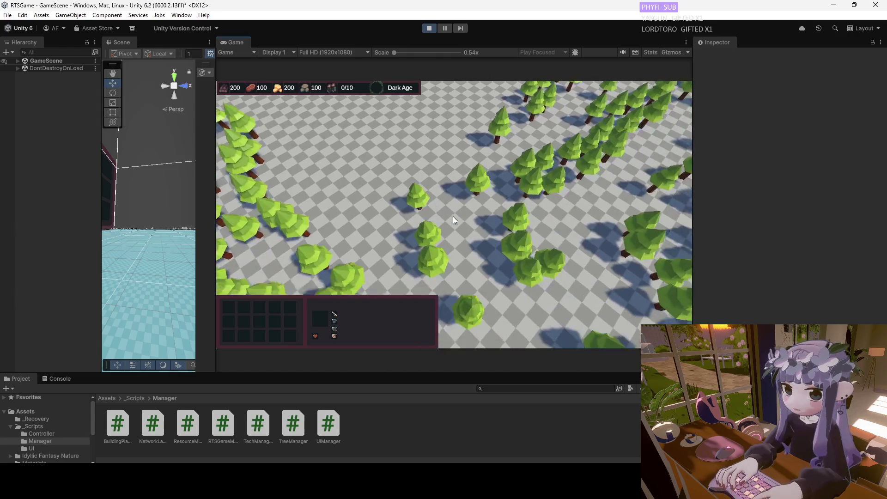
Pan the game camera back and forth across the blue placement area.
key(w)
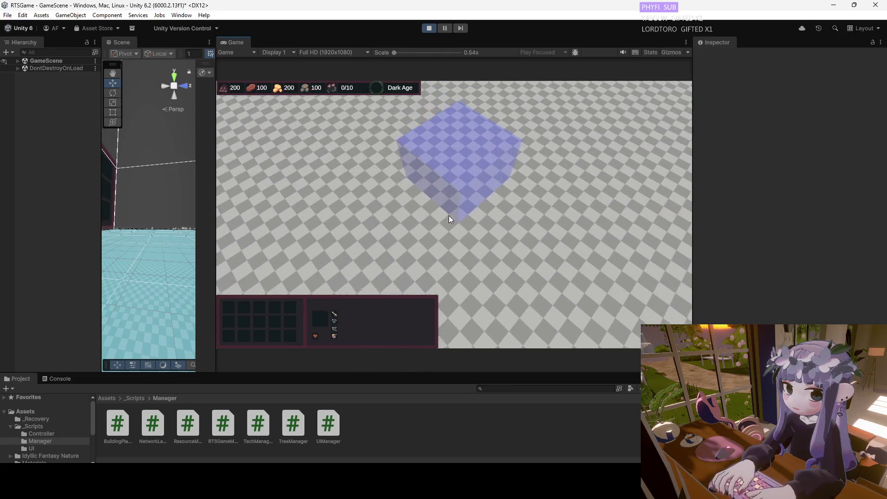
key(w)
key(a)
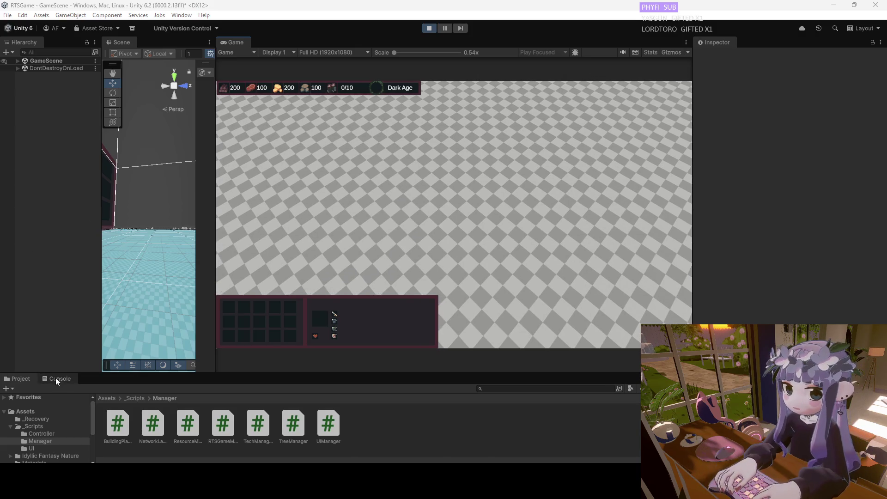
key(s)
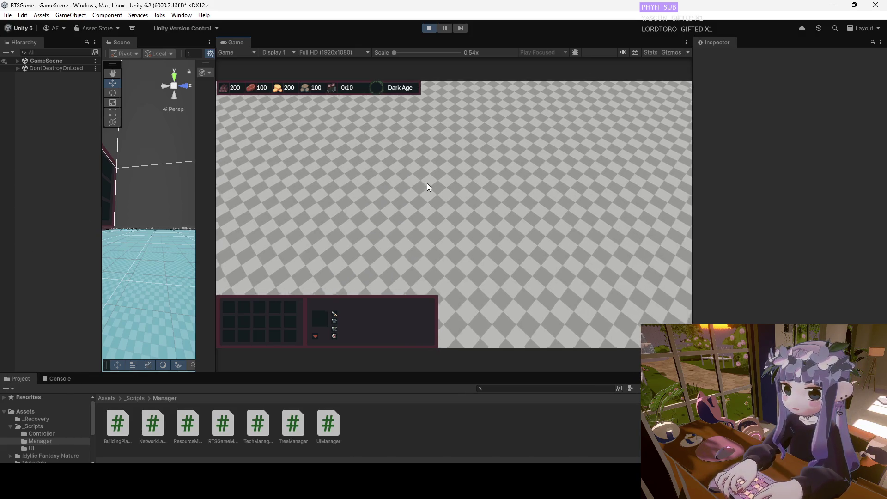
key(s)
key(w)
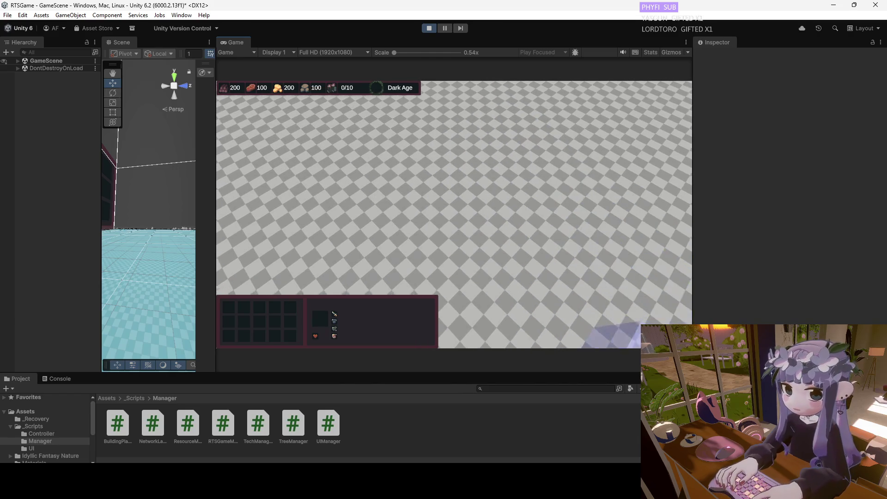
key(w)
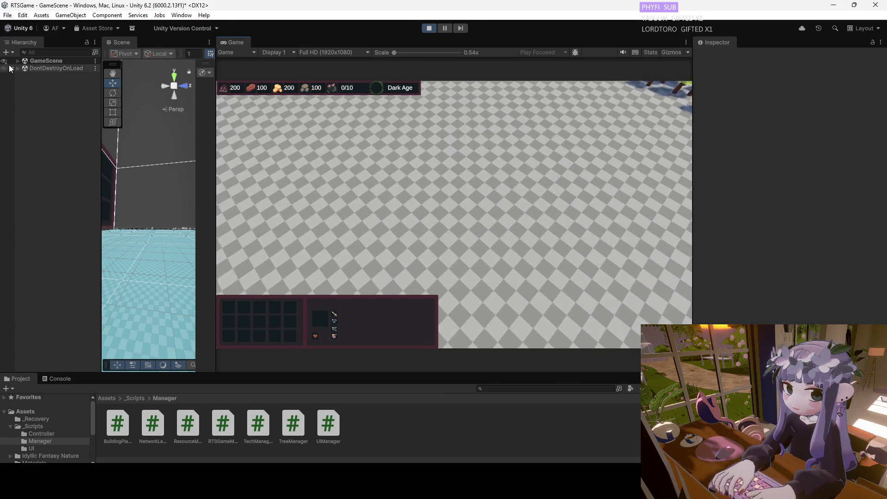
Inspect Forest_Container, Tree_System and both TownCenter_Ghost objects in the running GameScene, then stop Play mode.
click(17, 61)
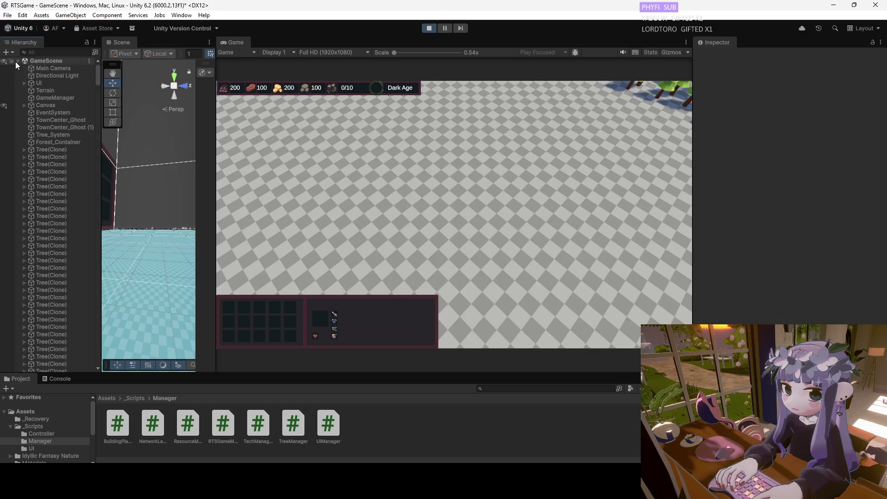
click(37, 143)
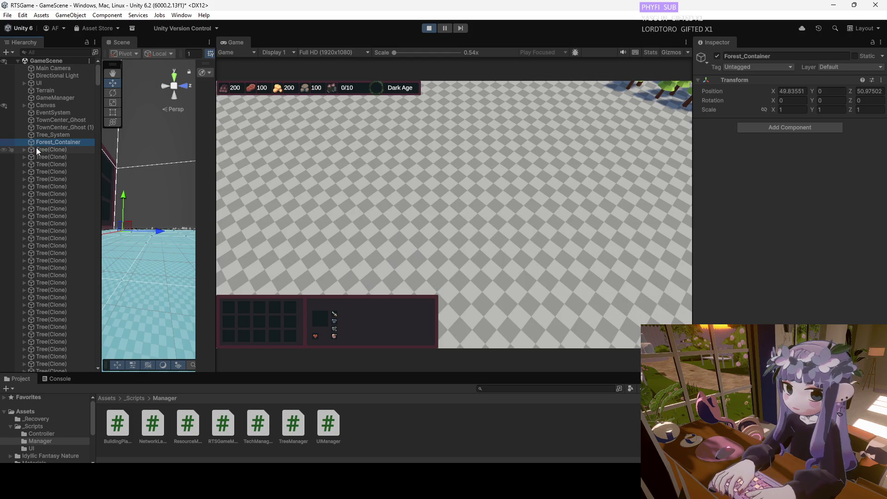
mouse_move(97, 83)
mouse_down()
mouse_move(89, 325)
mouse_move(79, 368)
mouse_move(82, 181)
mouse_move(88, 373)
mouse_move(93, 89)
mouse_move(102, 63)
mouse_up()
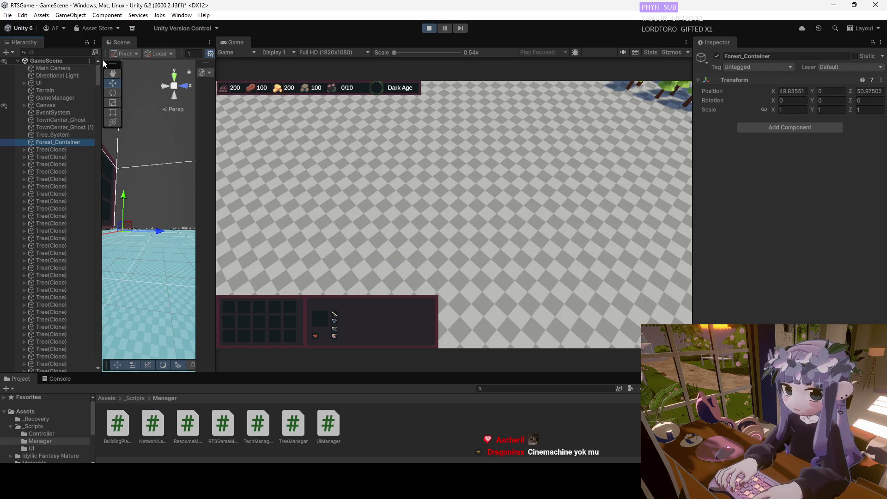
click(66, 137)
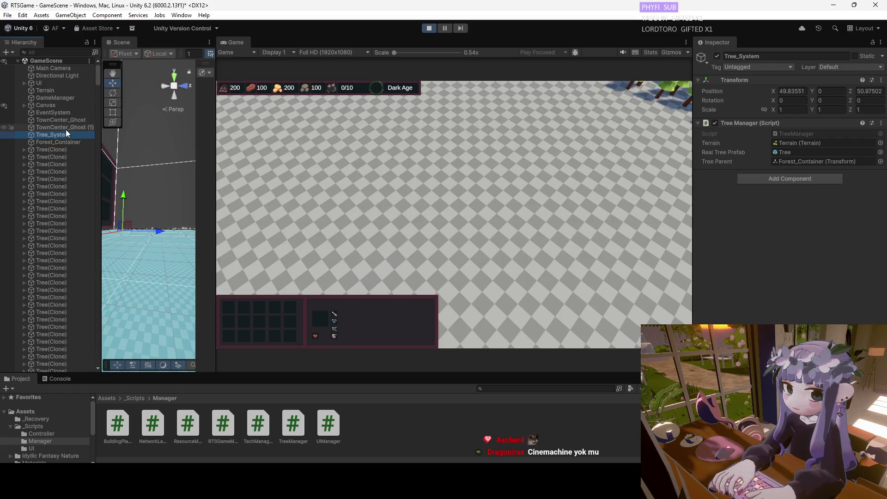
click(66, 129)
click(67, 123)
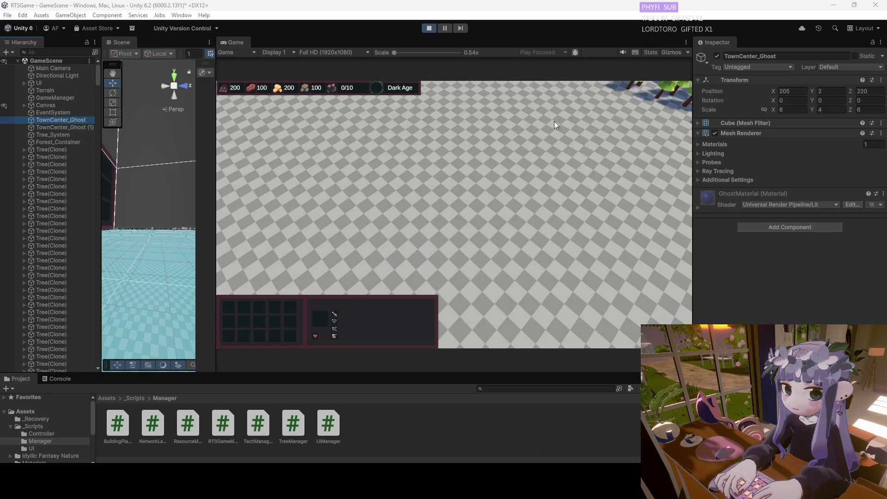
click(428, 29)
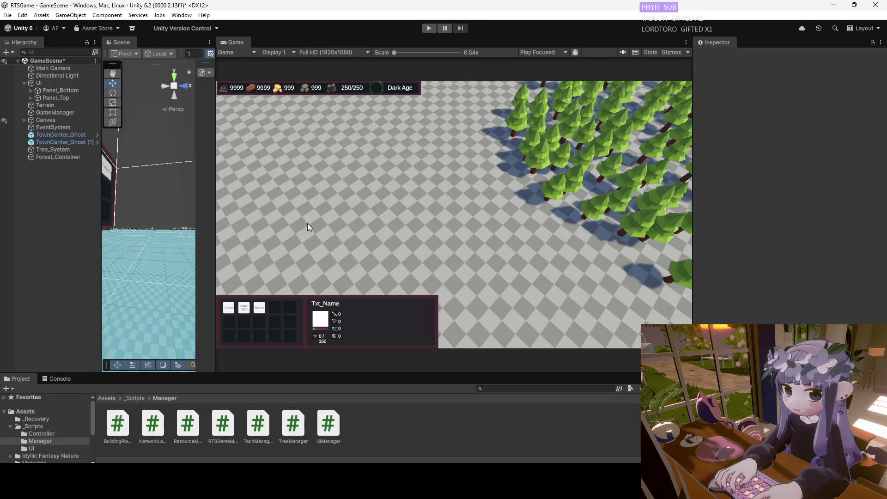
Select TownCenter_Ghost in the Hierarchy and delete the ghost objects.
click(74, 135)
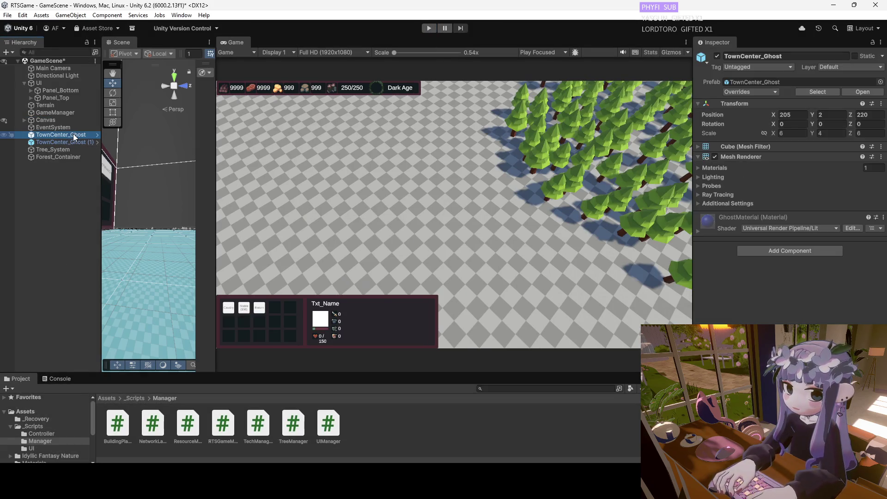
key(Delete)
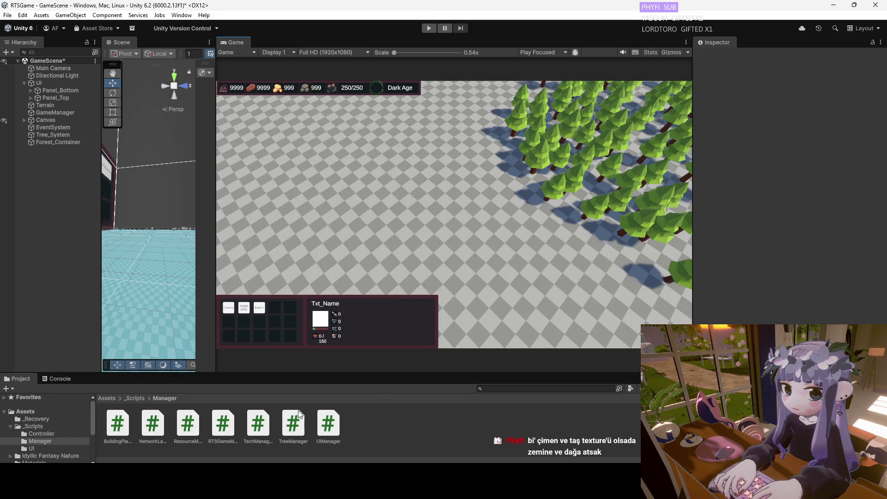
scroll(95, 421, down, 3)
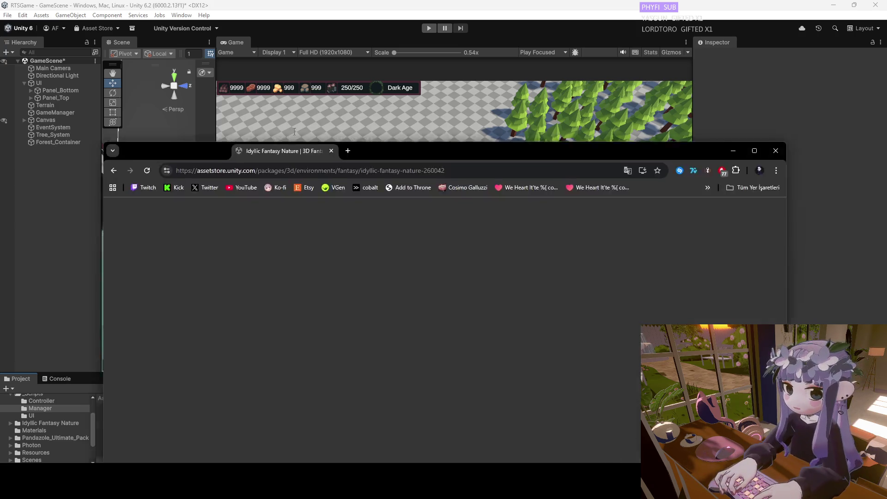
Browse the Idyllic Fantasy Nature gallery images on the Asset Store page.
scroll(296, 351, down, 3)
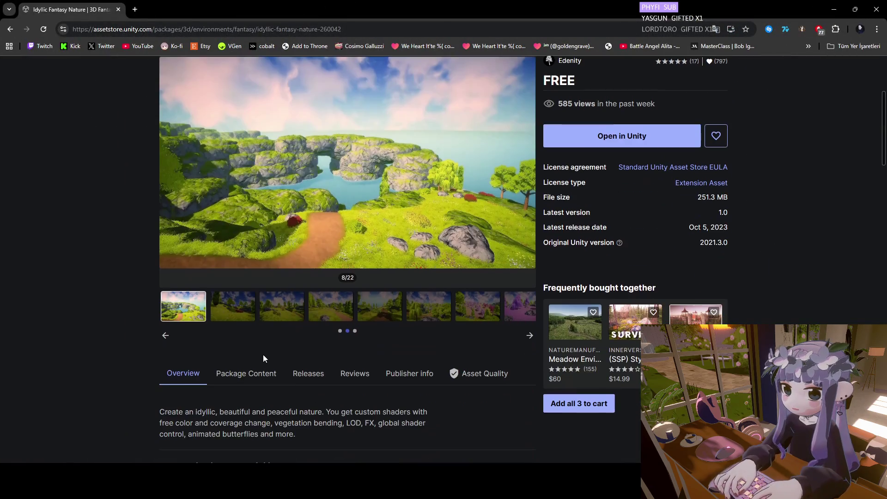
click(287, 306)
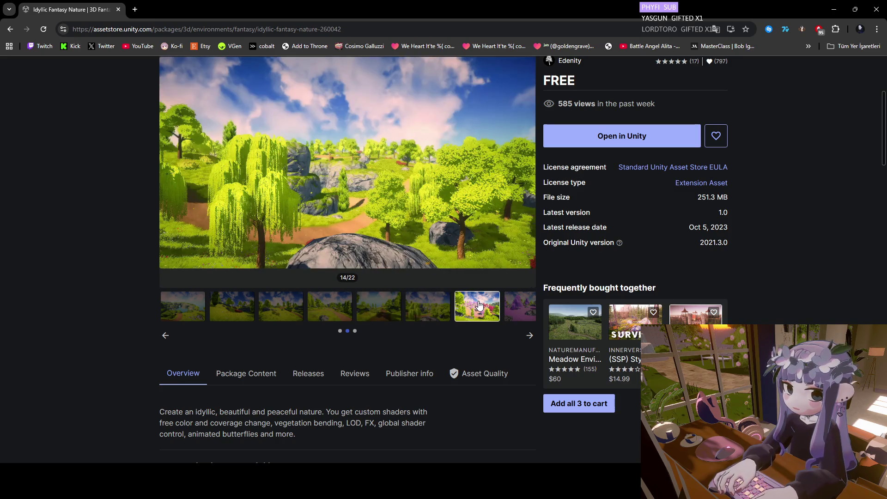
click(529, 337)
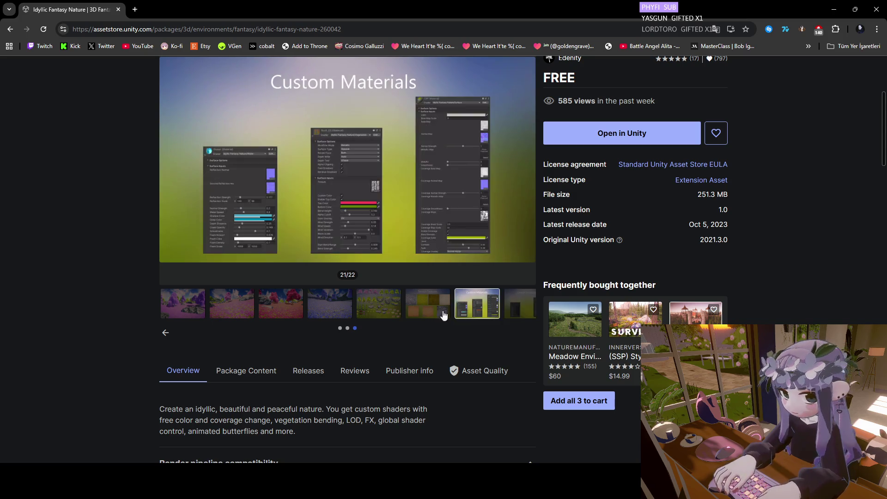
scroll(125, 69, up, 3)
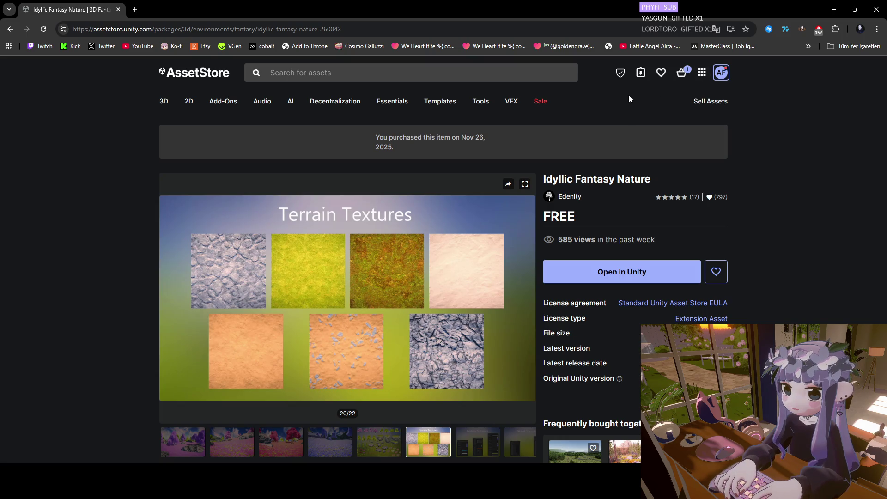
Check the store's apps list, then move the browser aside to reveal Unity.
click(701, 75)
click(700, 77)
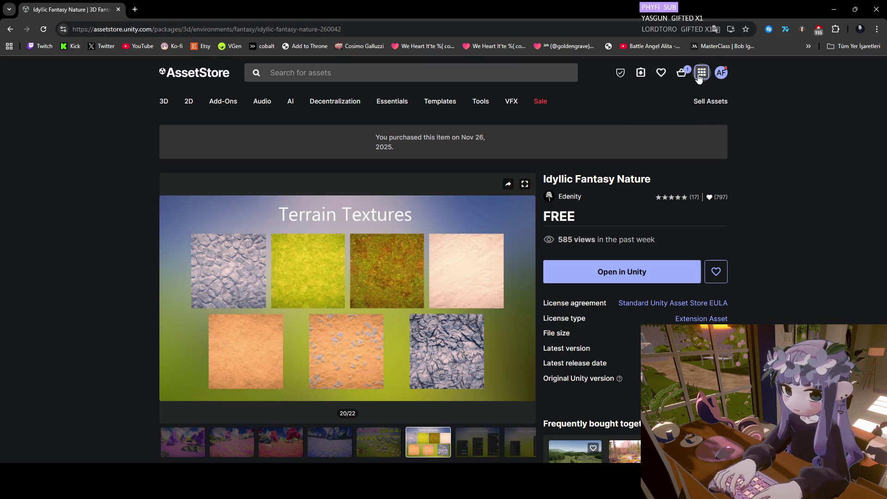
scroll(620, 157, down, 8)
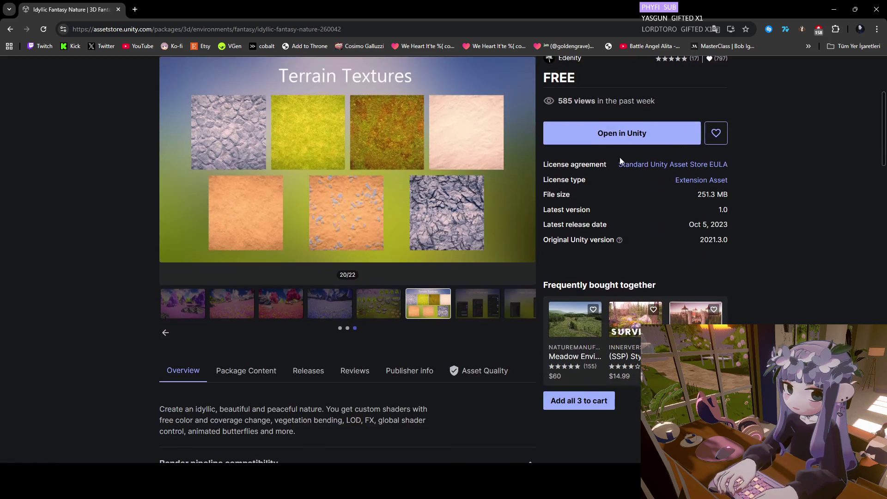
scroll(440, 211, up, 8)
drag(418, 11, 0, 237)
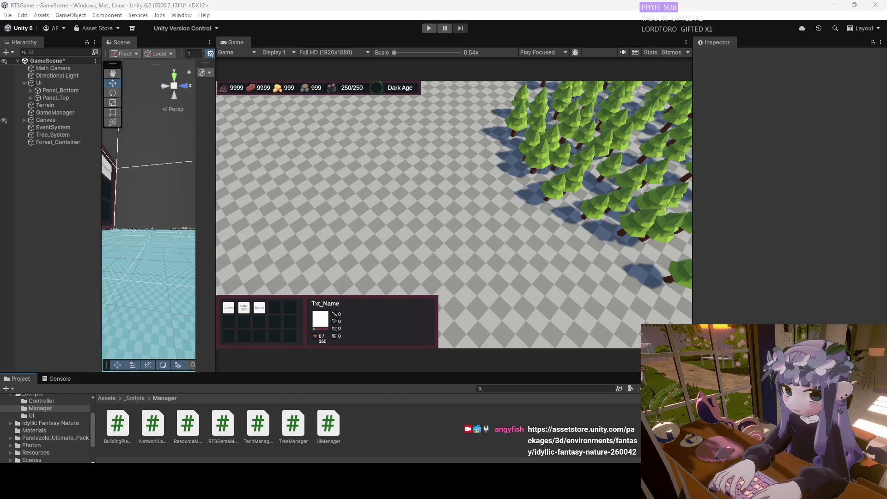
key(super+d)
key(super+d)
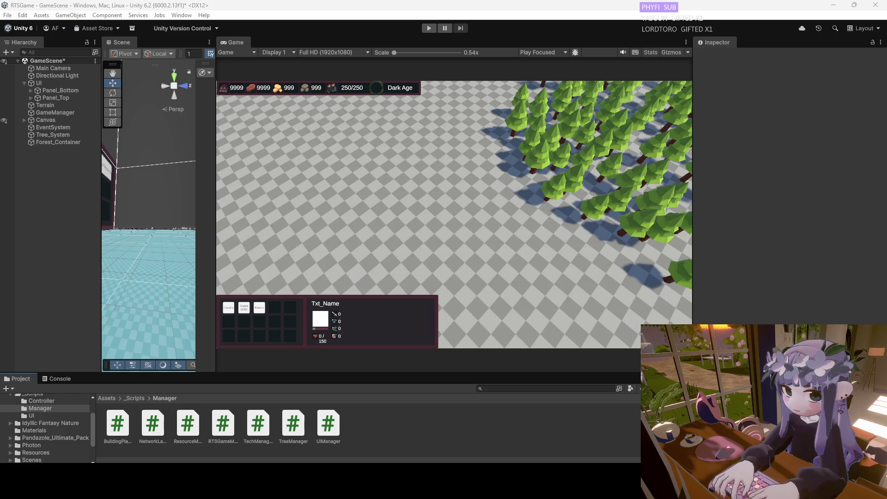
key(alt+Tab)
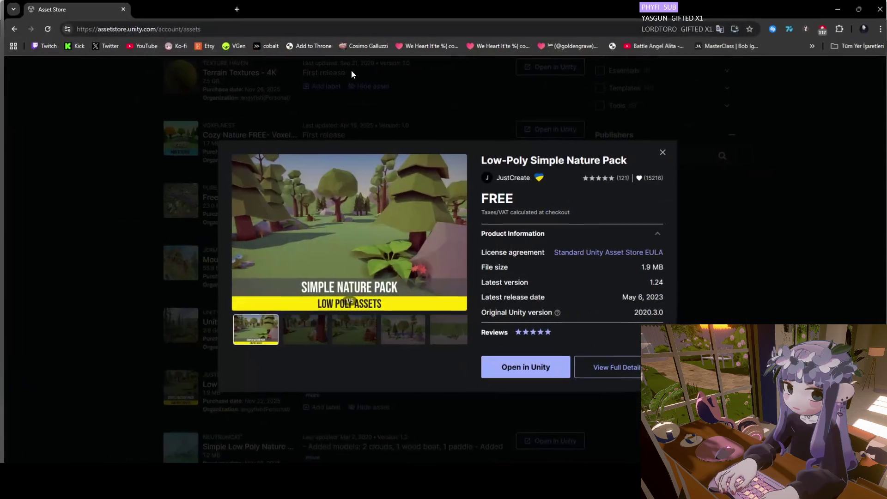
Step through the Low-Poly Simple Nature Pack preview images, then close its details.
click(311, 341)
click(347, 329)
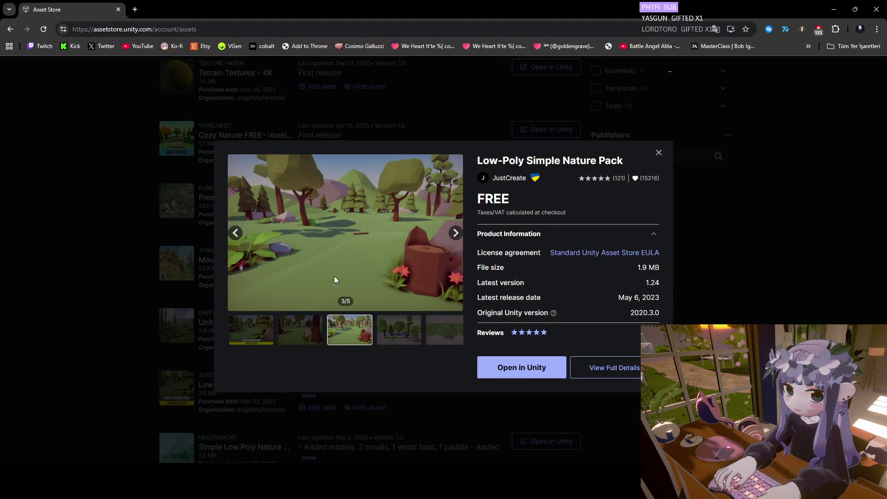
click(382, 328)
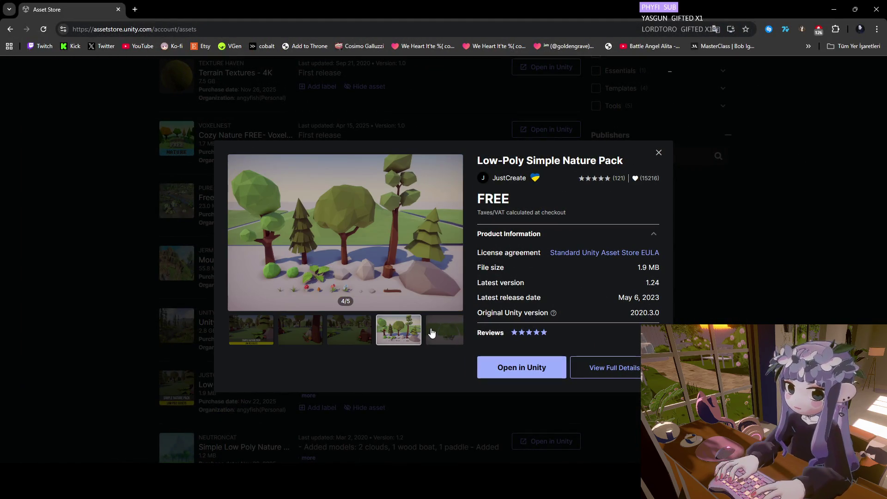
click(431, 333)
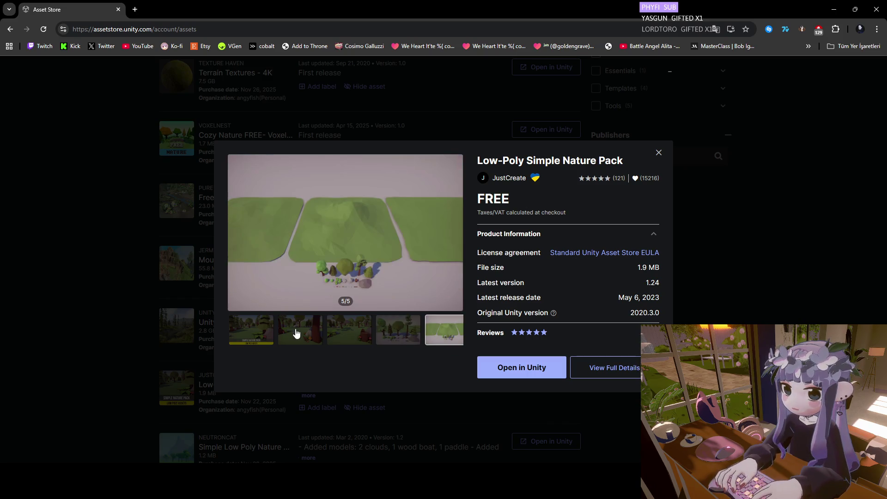
click(285, 334)
click(452, 339)
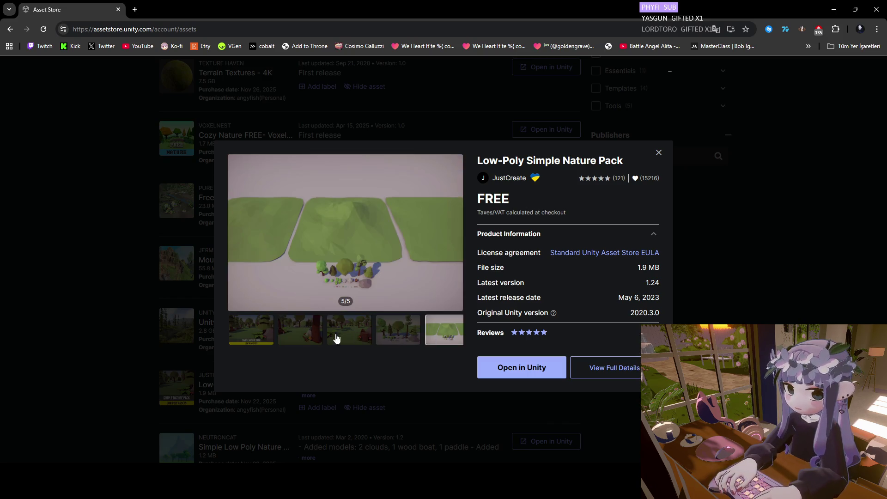
click(263, 332)
click(312, 328)
click(360, 330)
click(398, 331)
click(434, 334)
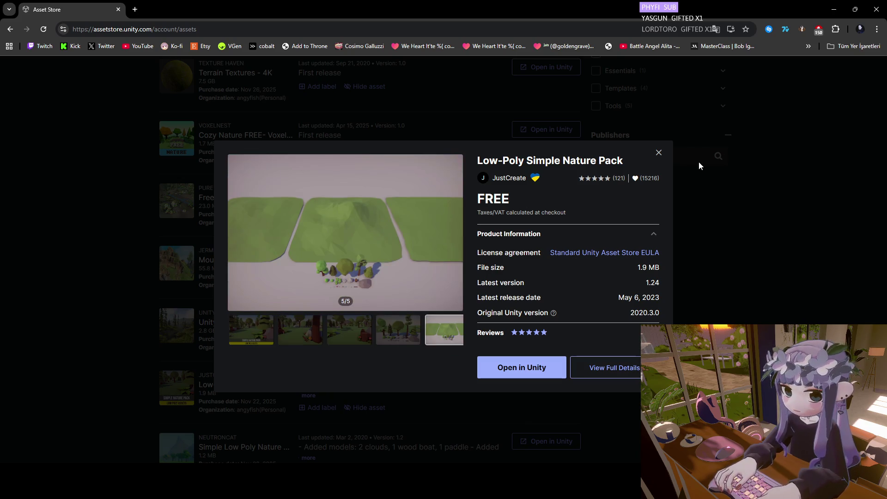
key(Escape)
Open the Simple Low Poly Nature Pack details and browse its first five previews.
scroll(247, 305, down, 2)
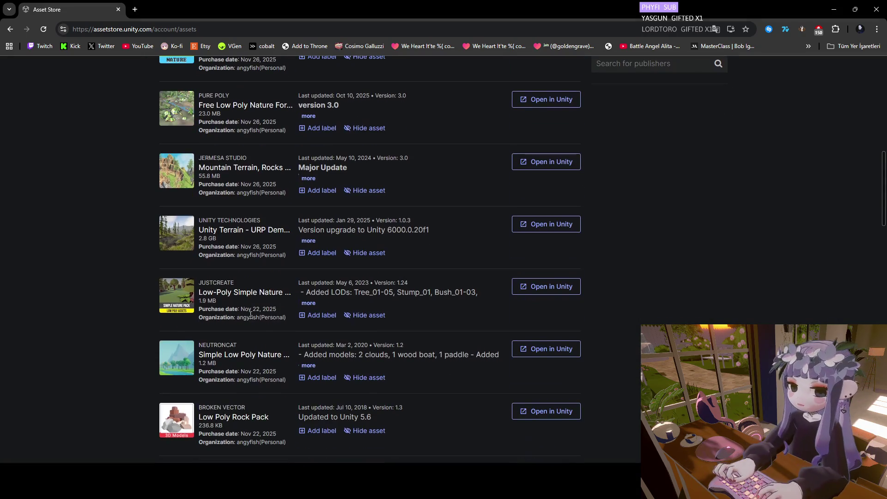
click(241, 356)
click(314, 340)
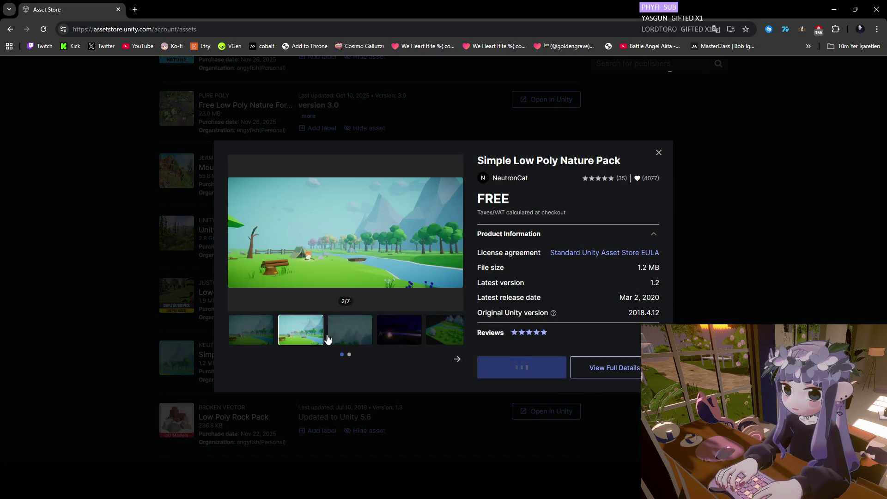
click(350, 335)
click(397, 334)
click(428, 333)
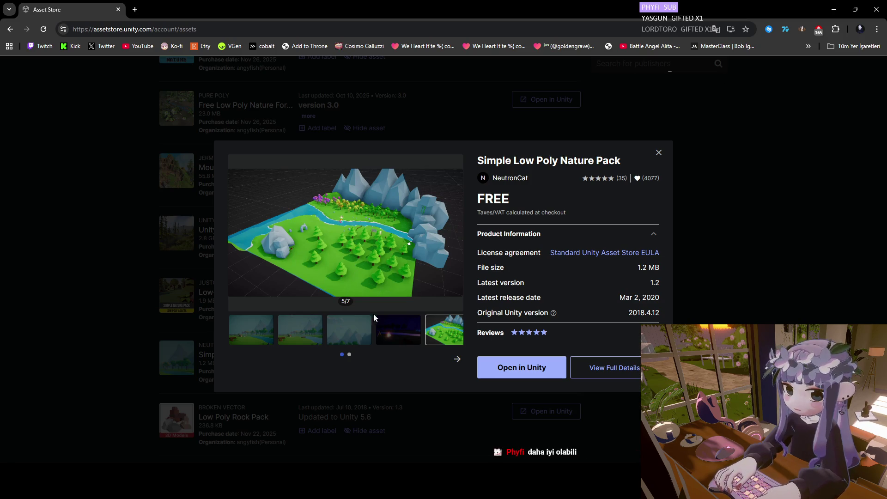
click(405, 345)
click(342, 332)
click(295, 336)
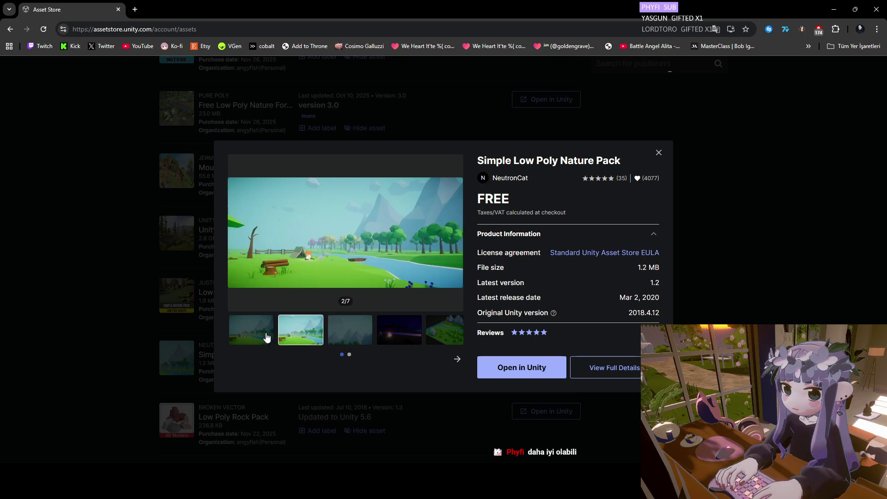
click(254, 338)
View the remaining Simple Low Poly previews, including rocks and colourful trees, then close the details.
click(279, 334)
click(340, 335)
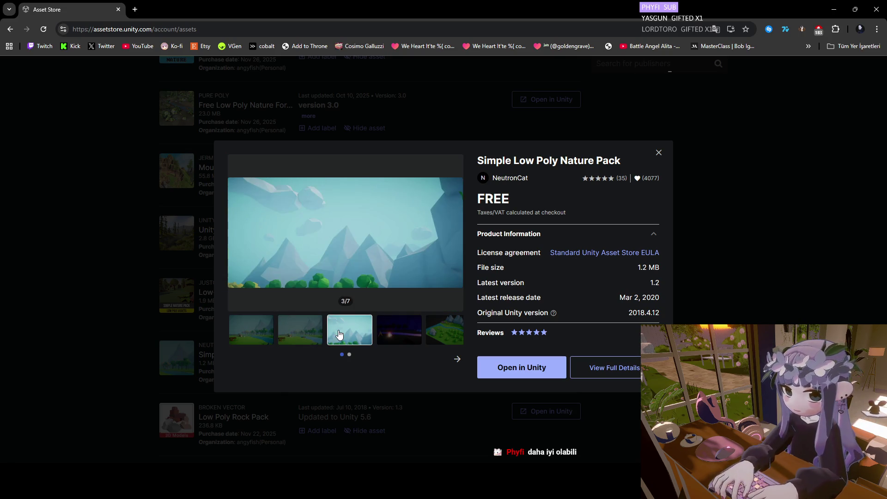
click(299, 336)
click(251, 333)
click(349, 332)
click(398, 332)
click(434, 333)
click(453, 359)
click(350, 332)
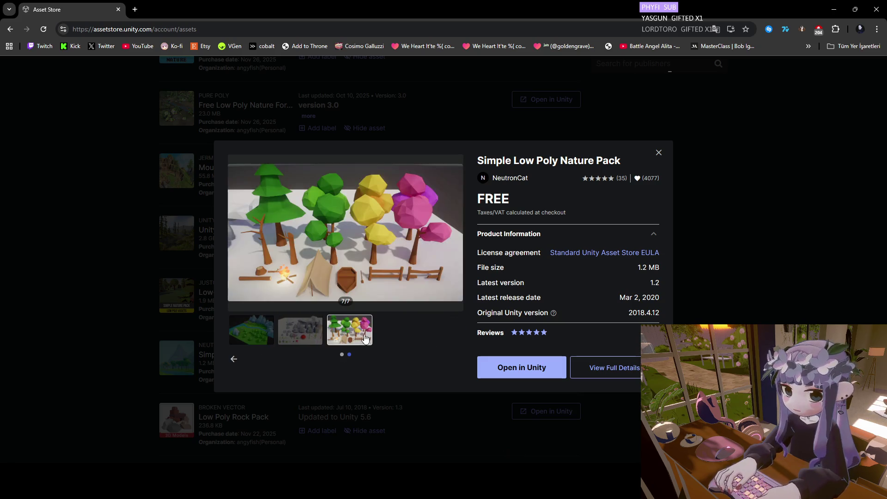
click(292, 338)
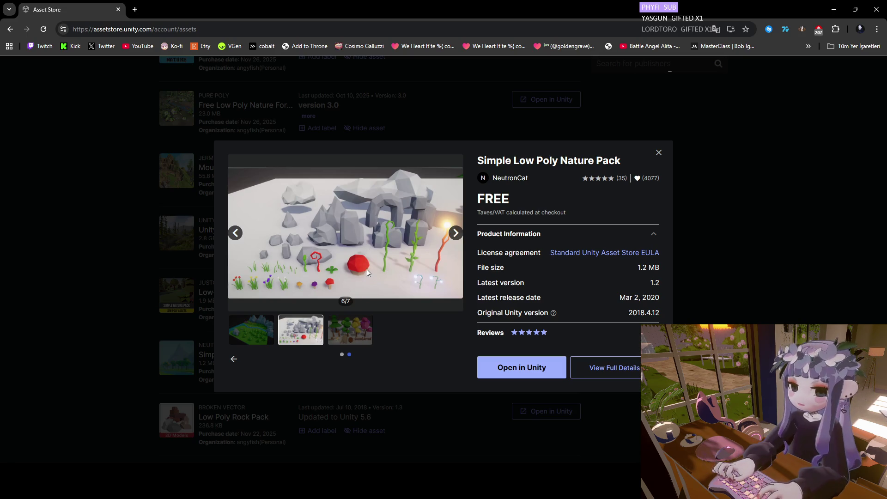
click(361, 332)
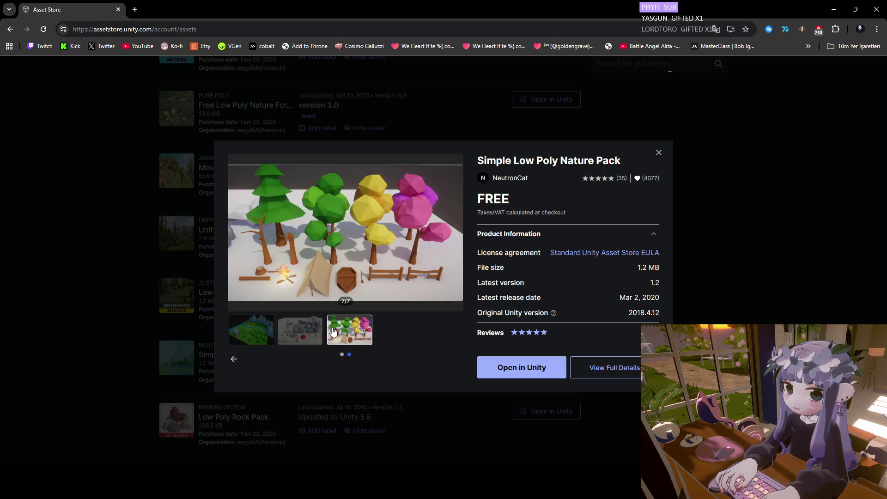
click(288, 329)
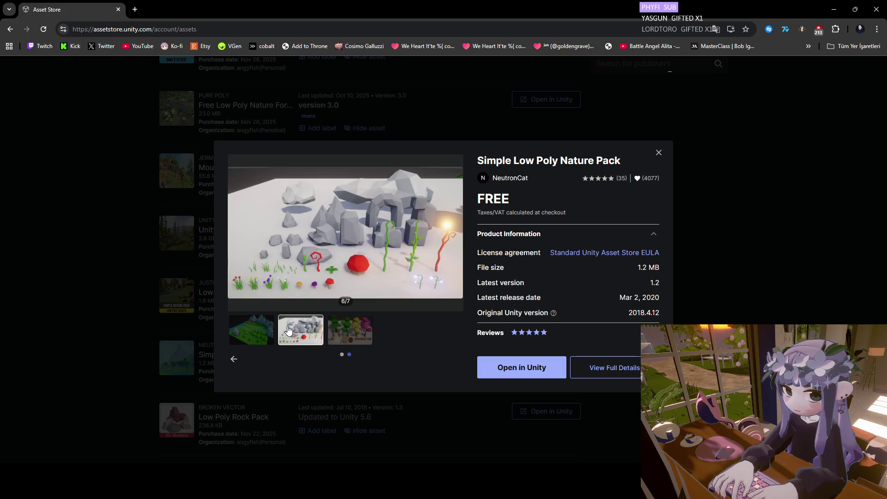
click(257, 329)
click(98, 303)
Open the Pandazole nature pack details, browse its previews, and close it.
scroll(141, 331, down, 4)
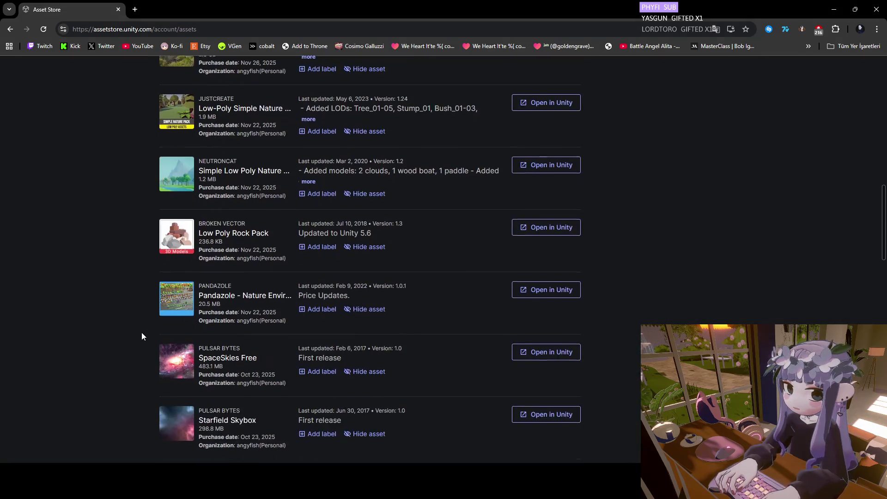
click(237, 300)
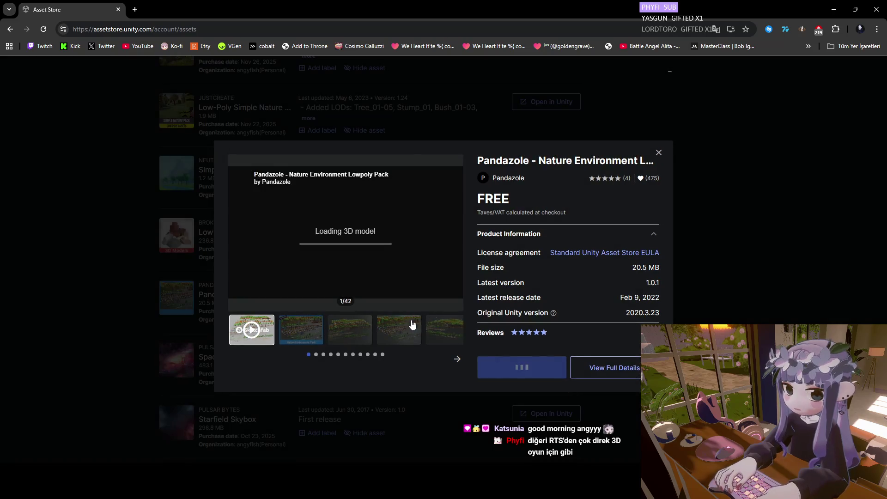
click(350, 336)
click(400, 340)
click(457, 359)
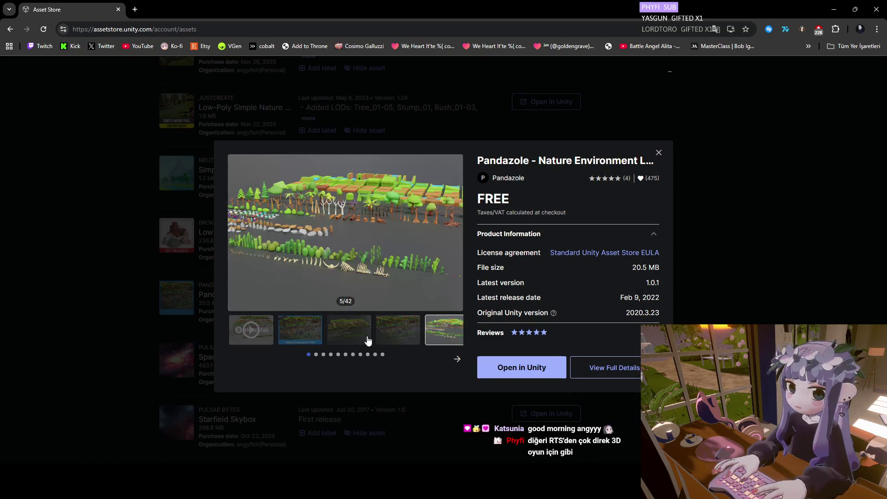
click(360, 340)
click(297, 336)
click(267, 333)
click(342, 337)
click(391, 337)
click(445, 336)
click(62, 307)
Review SpaceSkies Free previews, scrubbing its video to near the end, then close it.
scroll(115, 305, up, 1)
scroll(210, 282, down, 2)
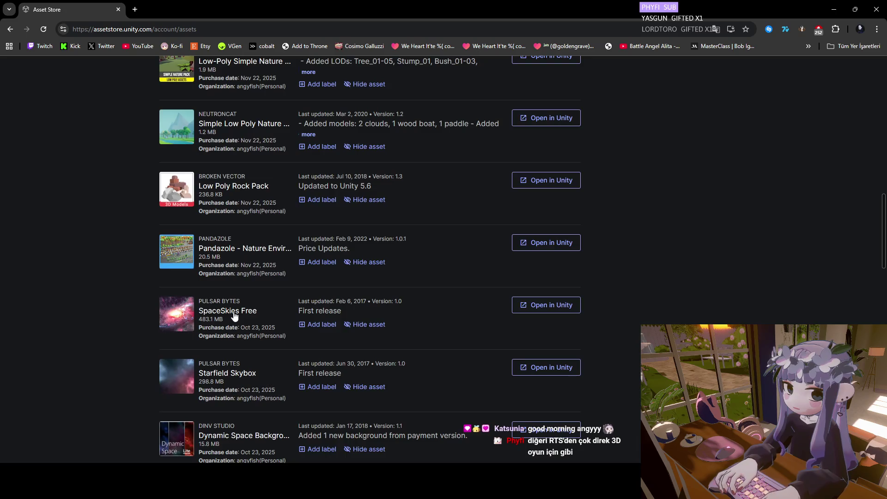
click(233, 318)
click(309, 326)
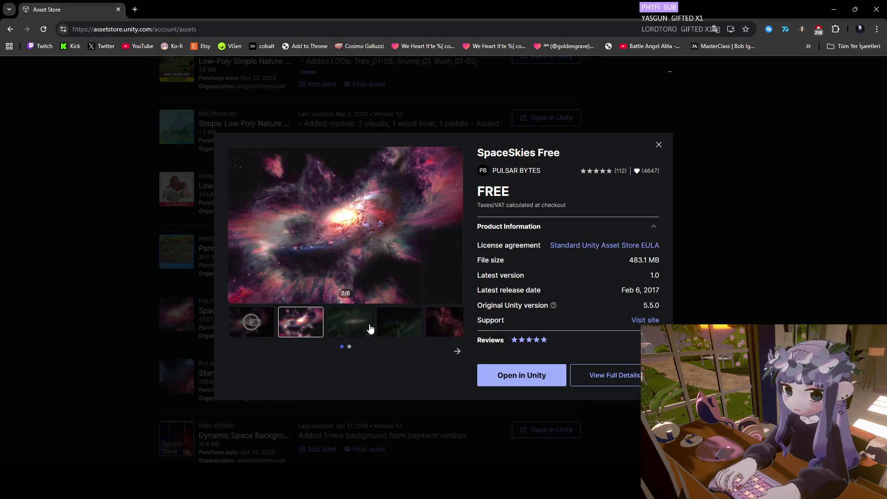
click(350, 324)
click(399, 324)
click(444, 328)
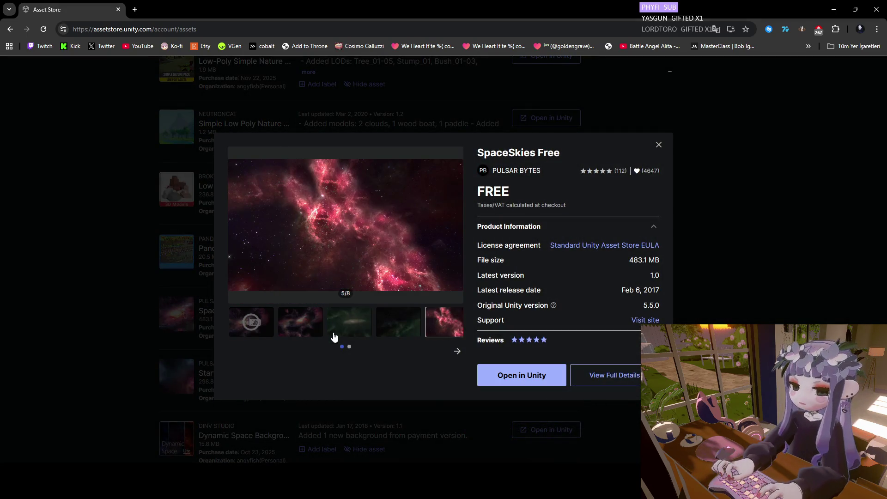
click(252, 322)
mouse_move(306, 272)
mouse_down()
mouse_move(418, 272)
mouse_move(368, 272)
mouse_move(389, 272)
mouse_up()
click(435, 273)
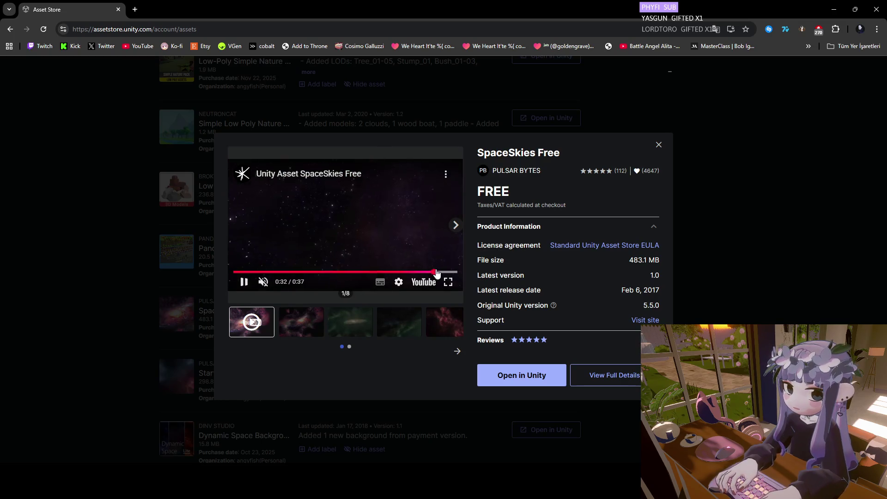
click(135, 281)
Look around the Starfield Skybox 3D preview toward the pink nebula, then close it.
click(233, 378)
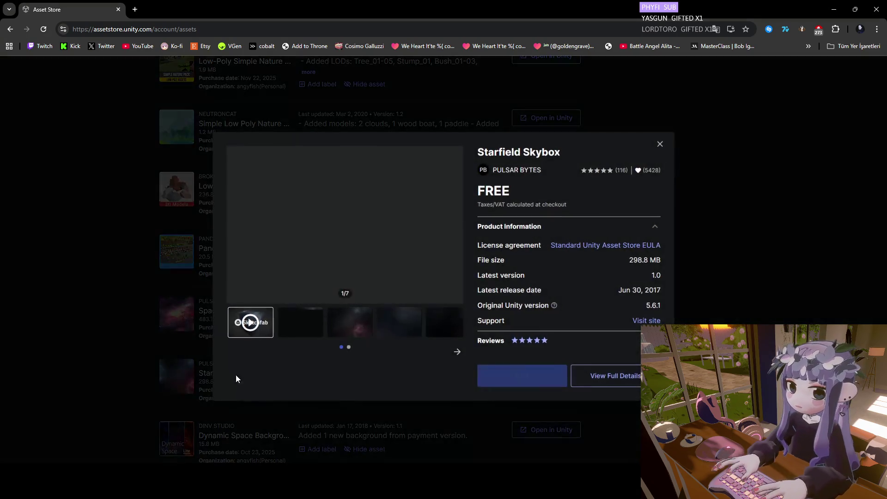
click(321, 323)
click(402, 323)
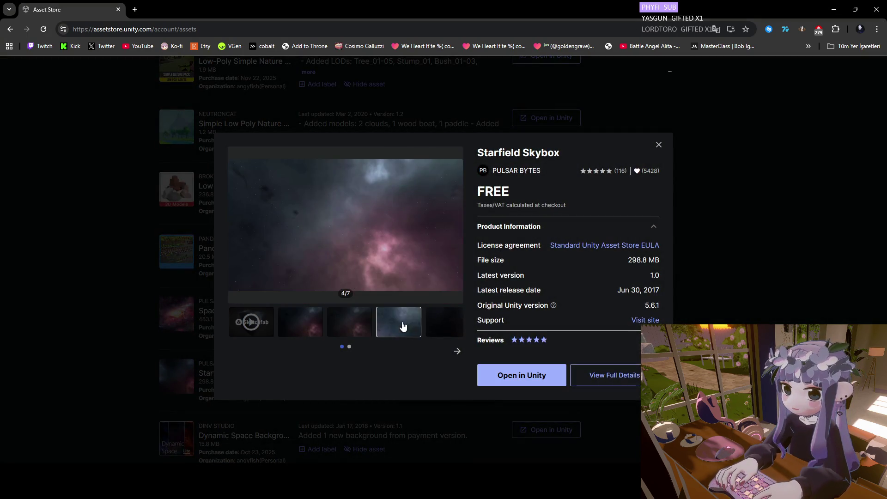
click(250, 321)
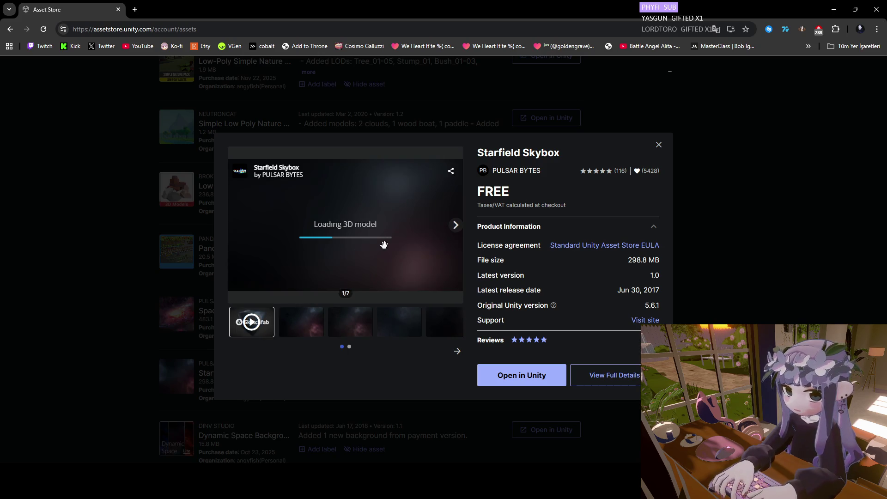
mouse_move(346, 252)
mouse_down()
mouse_move(355, 238)
mouse_move(302, 242)
mouse_move(281, 278)
mouse_move(368, 254)
mouse_move(324, 249)
mouse_move(275, 206)
mouse_move(358, 231)
mouse_move(311, 279)
mouse_move(367, 262)
mouse_move(303, 252)
mouse_move(368, 251)
mouse_move(301, 234)
mouse_move(428, 242)
mouse_move(407, 301)
mouse_up()
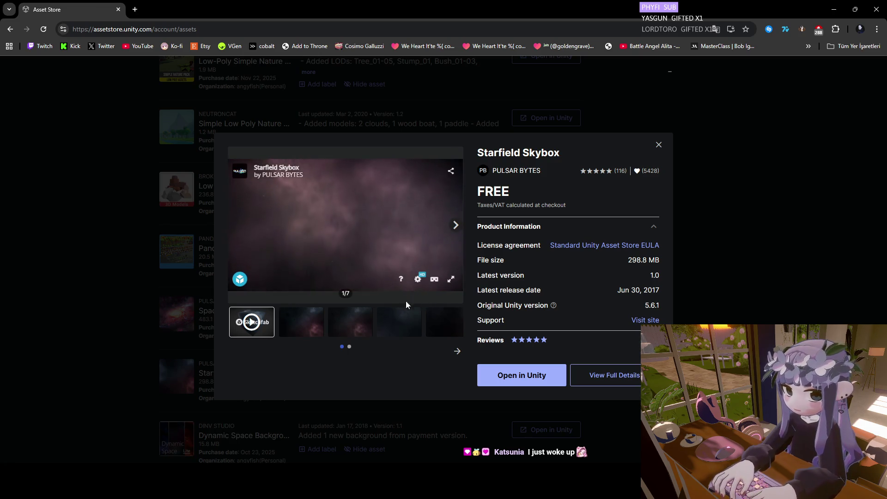
mouse_move(365, 212)
mouse_down()
mouse_move(369, 231)
mouse_move(404, 220)
mouse_move(434, 271)
mouse_move(388, 273)
mouse_move(457, 196)
mouse_up()
click(659, 146)
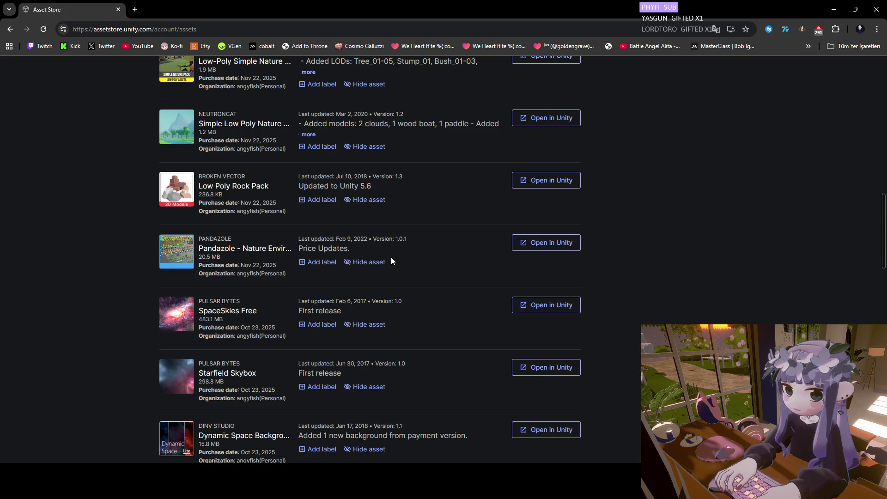
scroll(261, 267, up, 2)
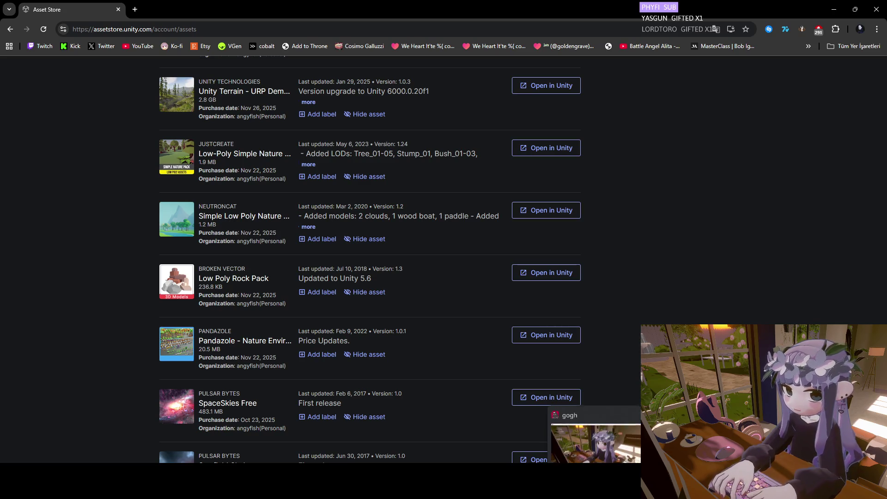
Bring the Unity RTSGame project forward and show the top-level Assets folder contents.
mouse_move(536, 487)
click(536, 437)
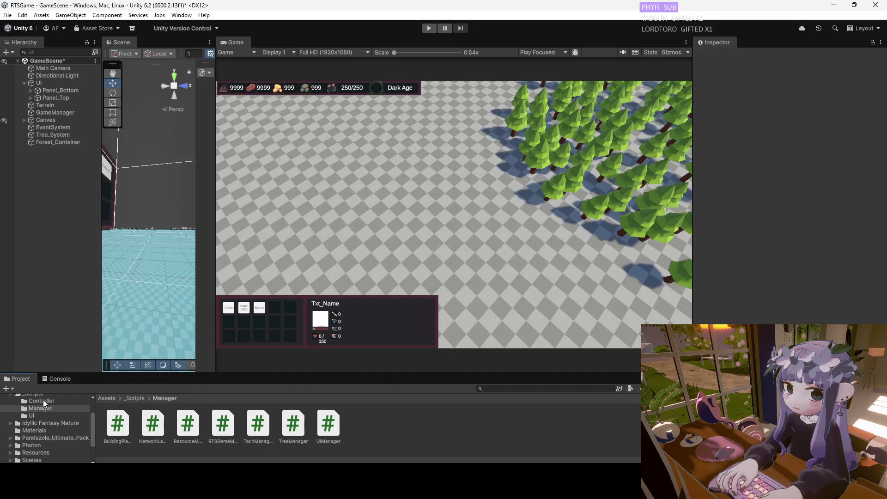
scroll(69, 430, up, 3)
click(28, 412)
scroll(444, 443, down, 1)
scroll(464, 438, up, 1)
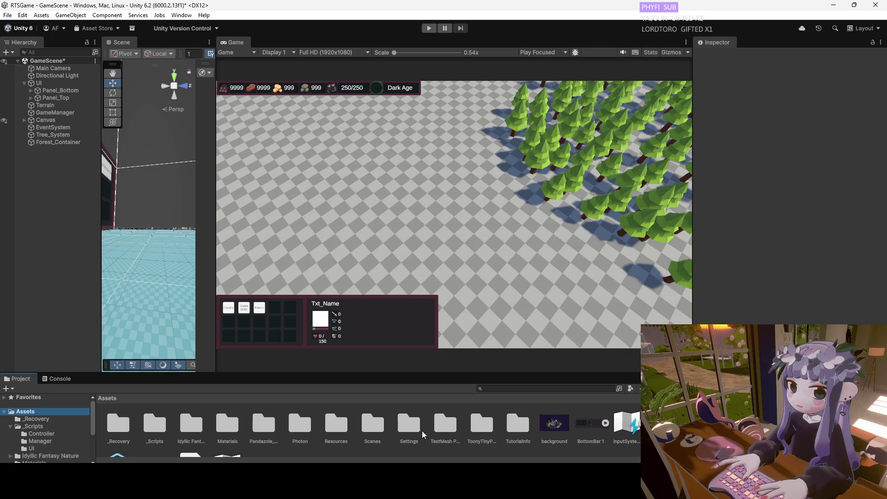
Delete the Idyllic Fantasy Nature folder from Assets and confirm the deletion.
click(264, 430)
right_click(266, 432)
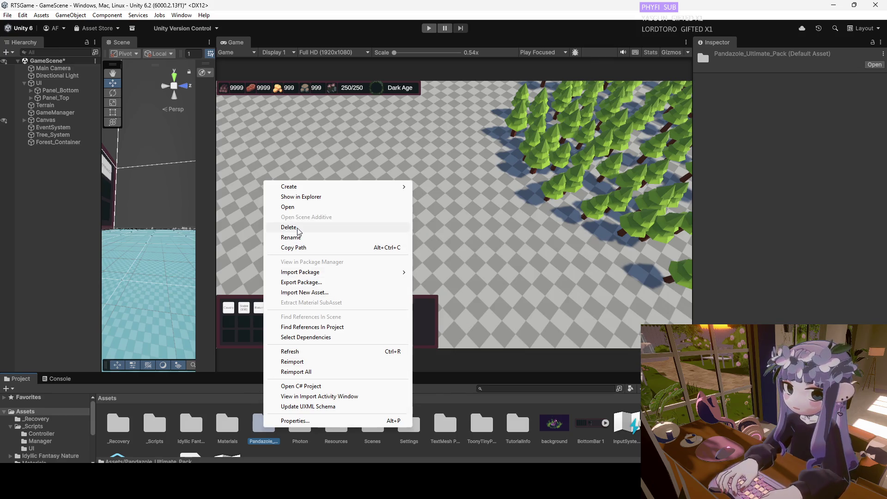
right_click(191, 428)
right_click(191, 427)
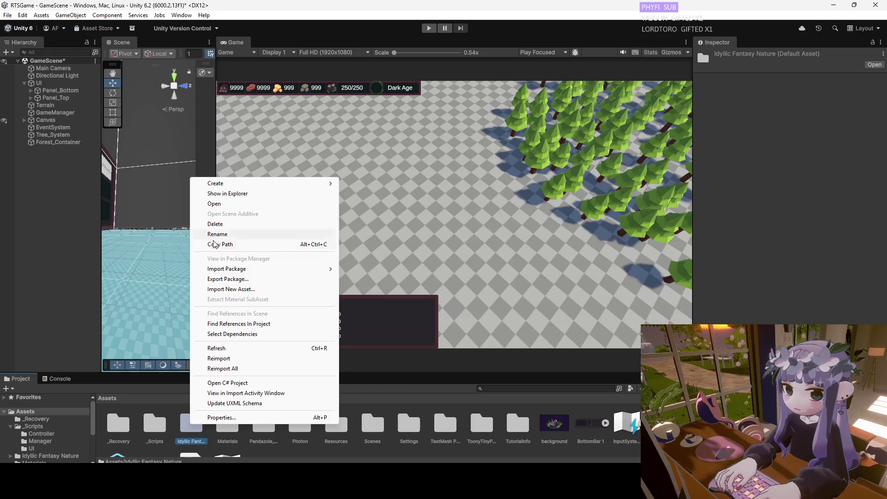
click(215, 223)
click(464, 259)
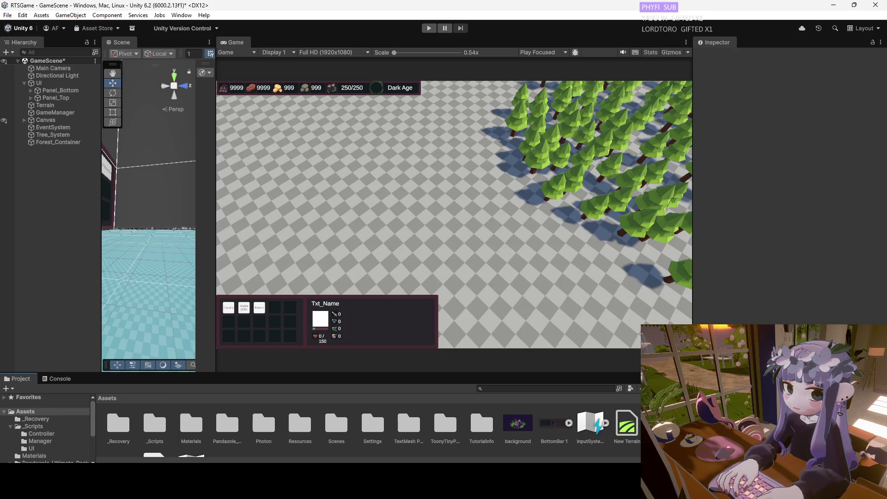
click(180, 16)
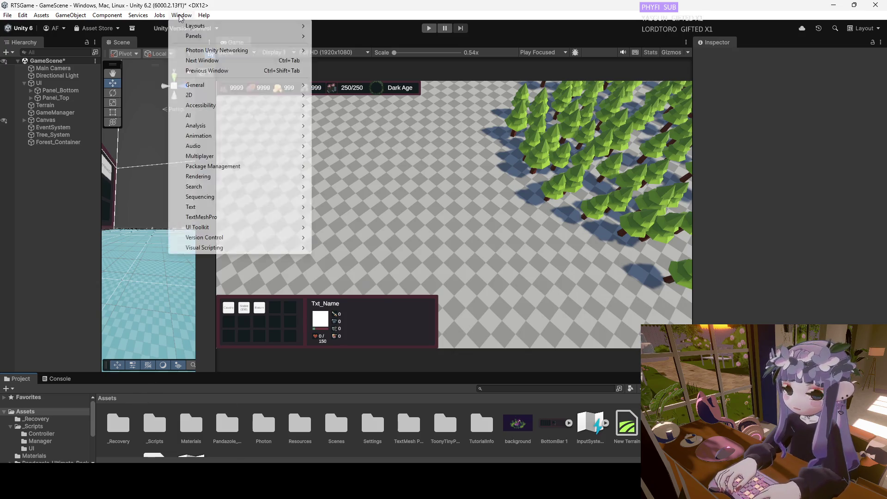
In Package Manager's My Assets, download the Low-Poly Simple Nature Pack.
mouse_move(259, 167)
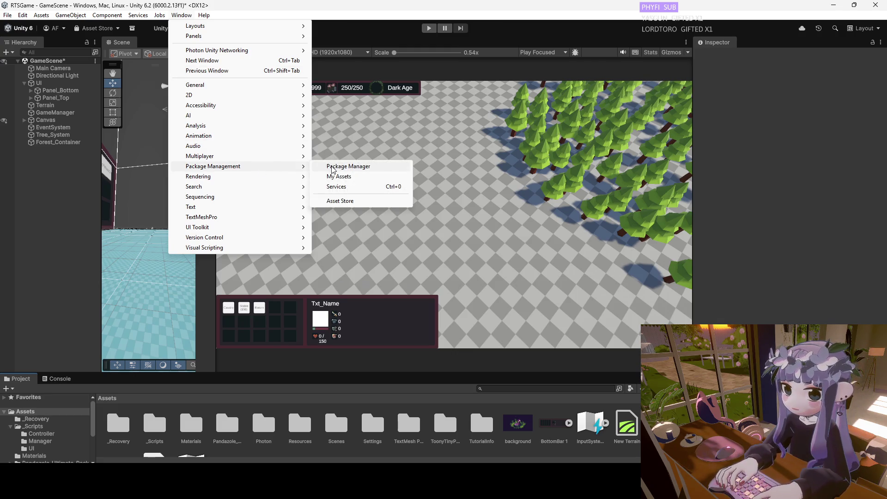
click(339, 168)
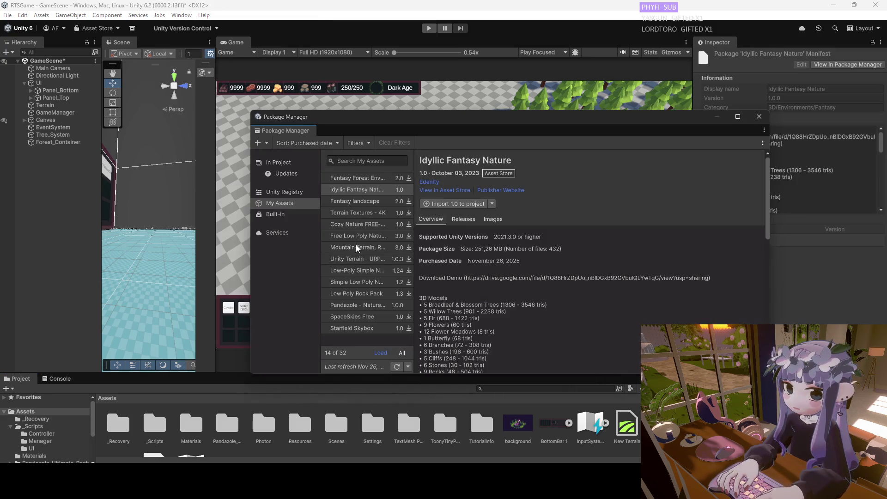
click(356, 273)
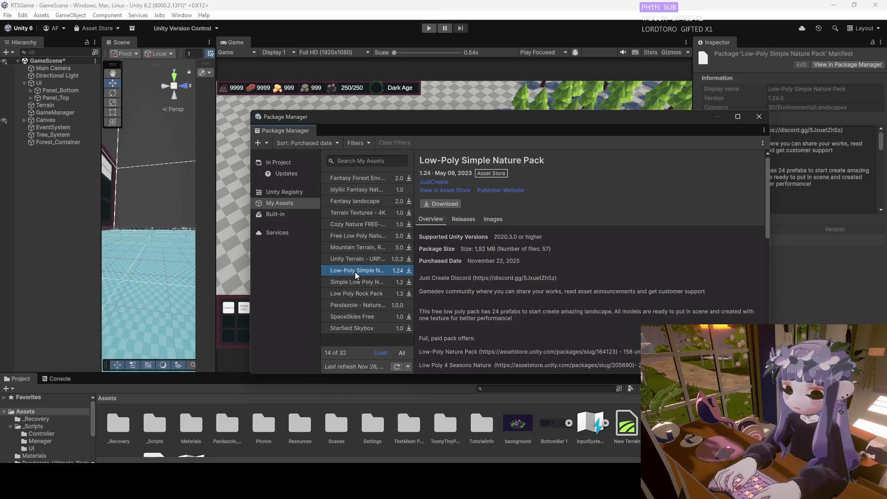
click(450, 205)
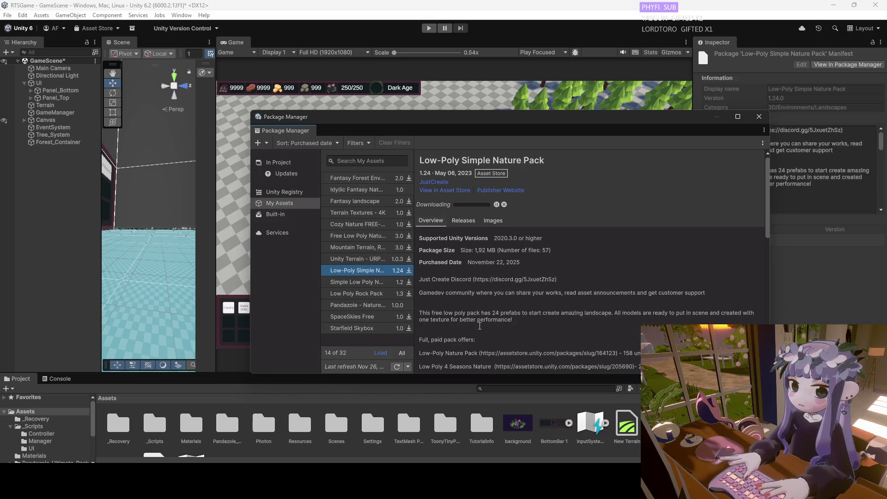
Review the Low-Poly Simple Nature Pack details and start its import.
scroll(480, 327, down, 3)
scroll(480, 326, down, 3)
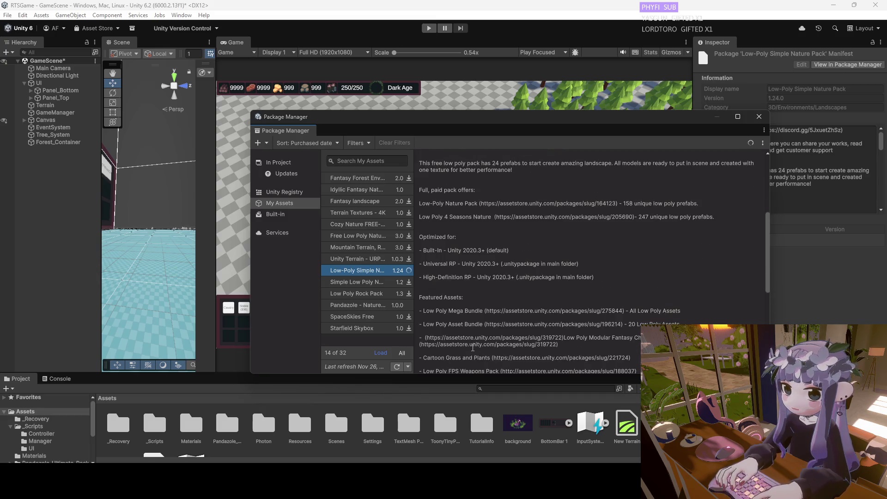
scroll(469, 344, down, 3)
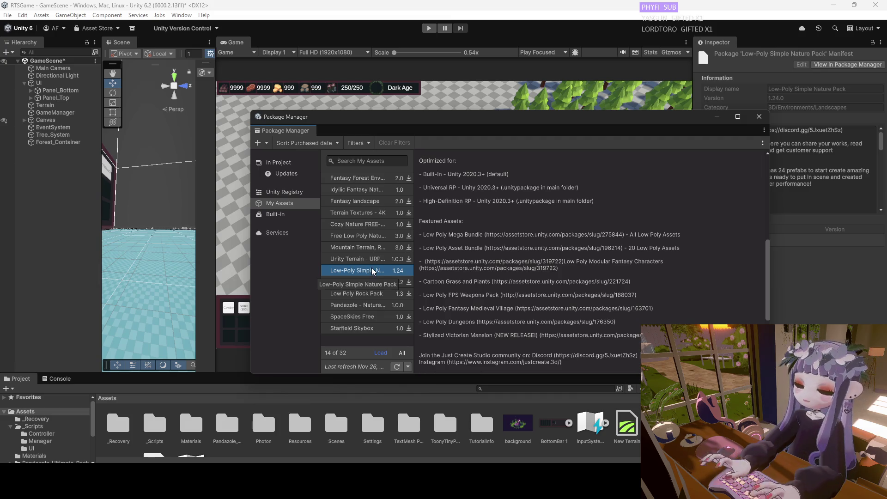
scroll(467, 301, up, 10)
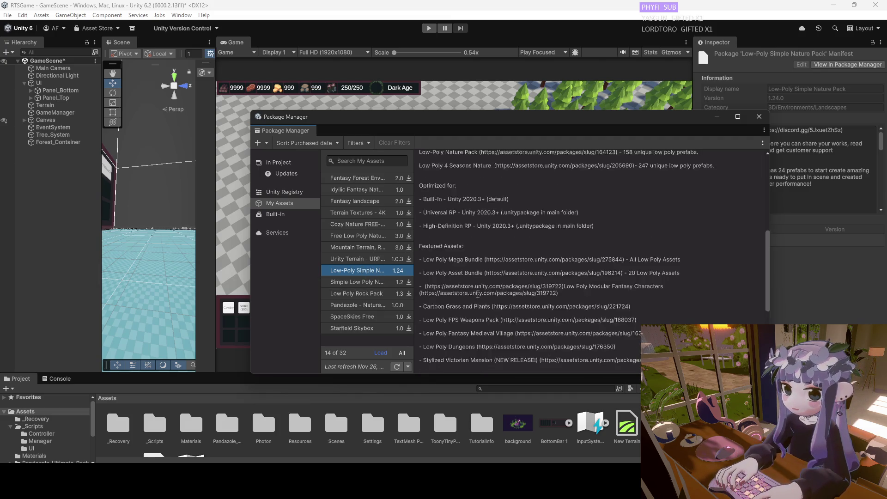
click(458, 207)
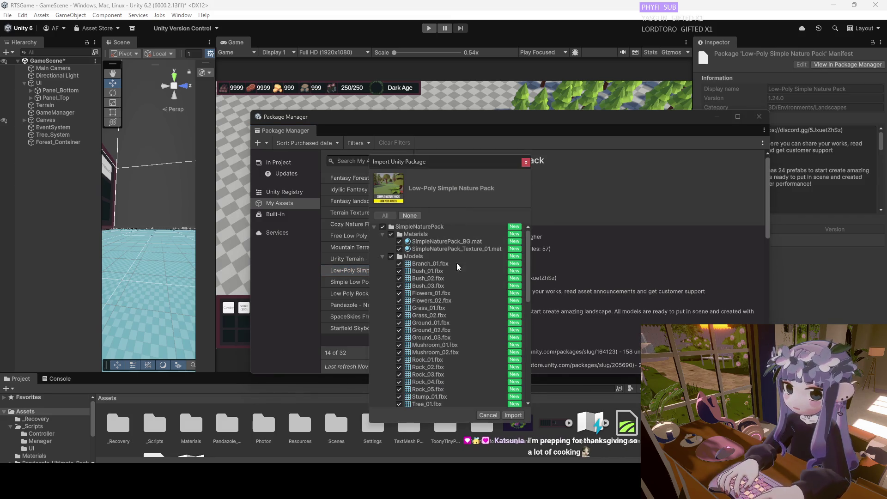
Review the pack's import file list, back out, and restart the Low-Poly Simple Nature Pack import.
scroll(414, 344, down, 5)
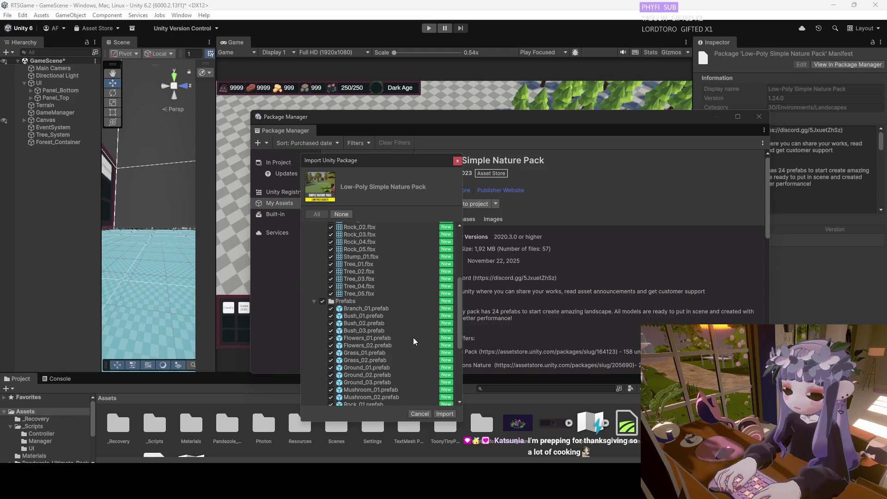
scroll(400, 342, down, 3)
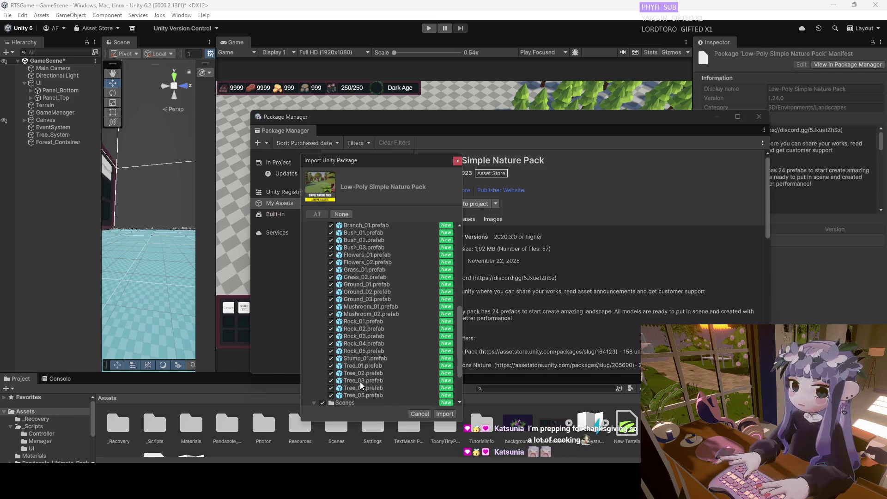
scroll(365, 353, up, 2)
scroll(356, 330, up, 3)
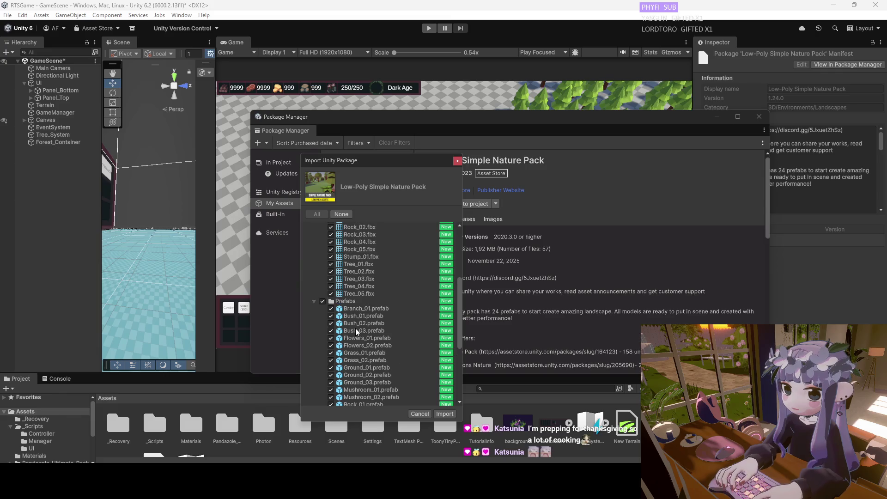
scroll(357, 329, down, 6)
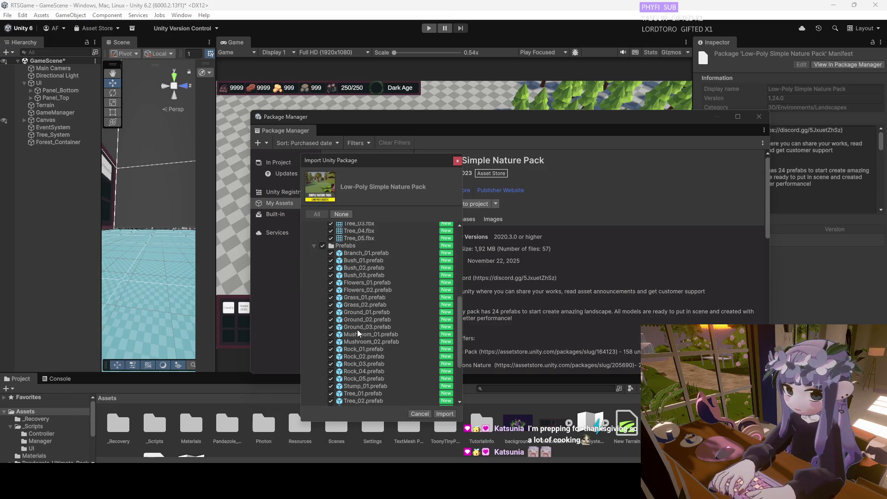
click(458, 160)
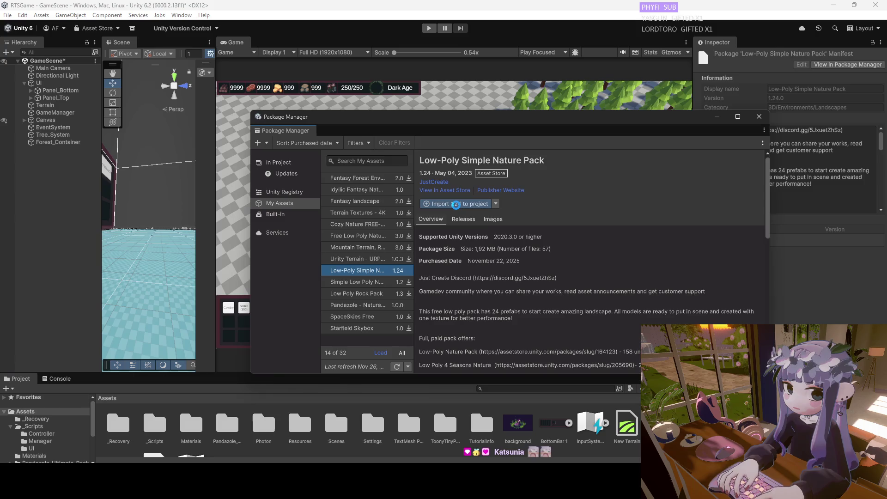
click(453, 205)
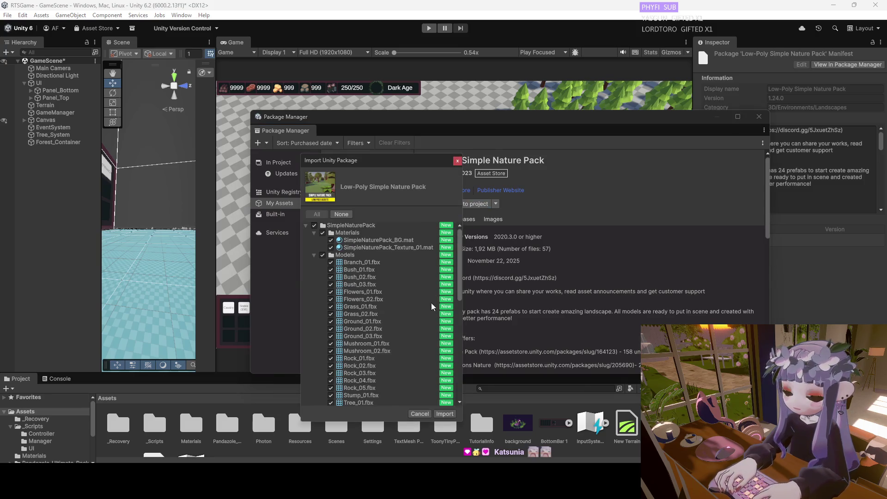
Import all files, cancel the failed file copy, and select the Simple Low Poly Nature Pack.
scroll(434, 308, down, 6)
click(446, 414)
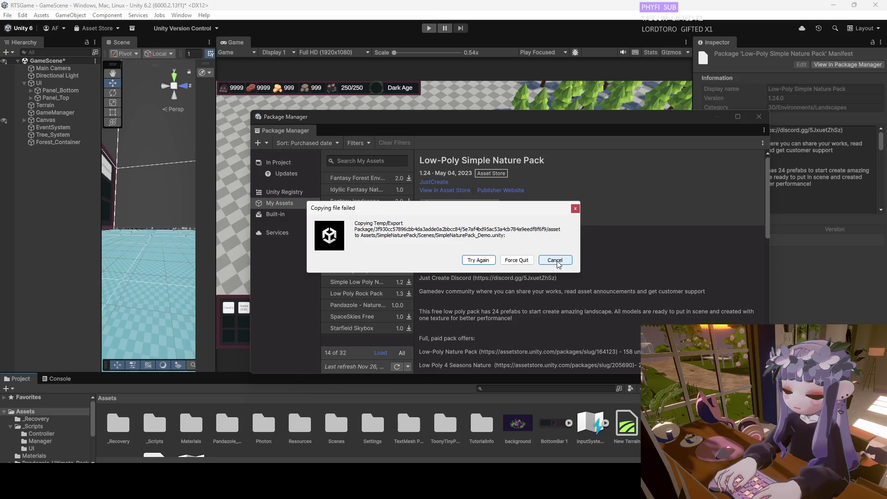
click(556, 261)
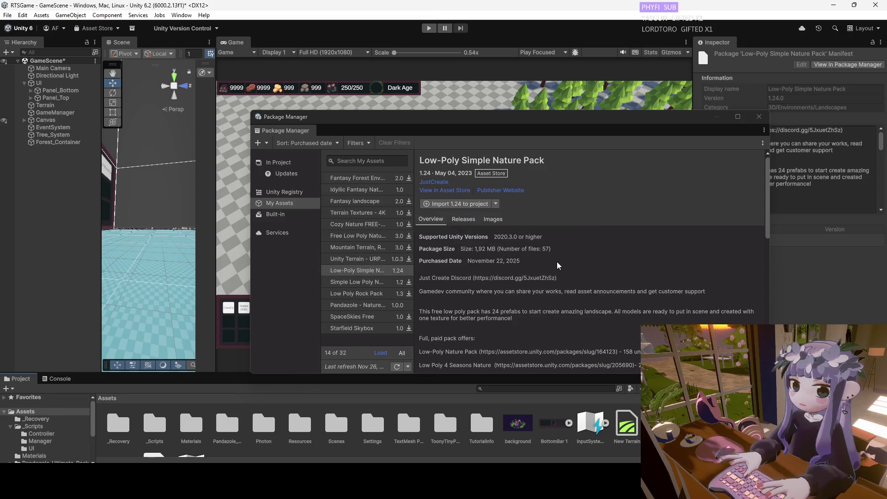
click(360, 282)
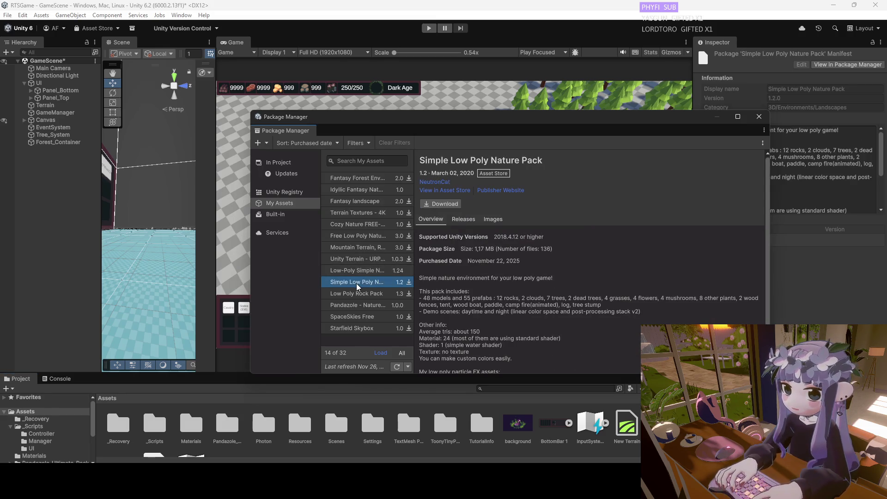
Download the Simple Low Poly Nature Pack and start its import into the project.
click(451, 207)
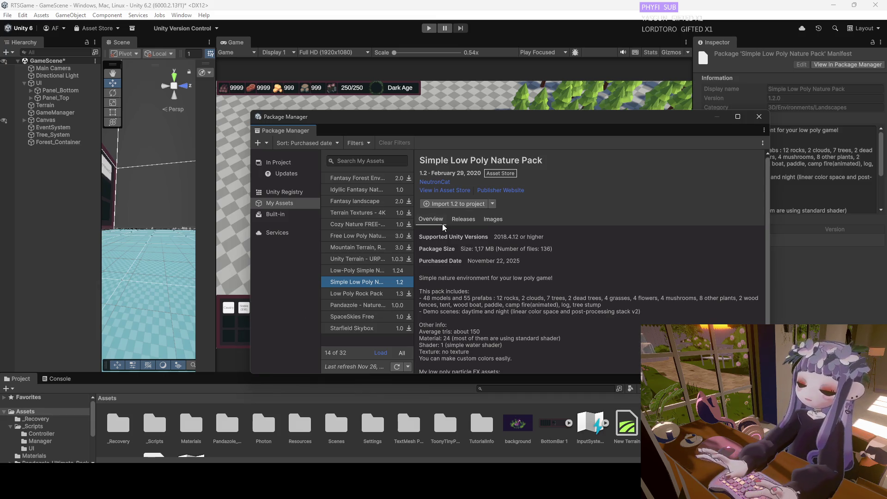
click(446, 204)
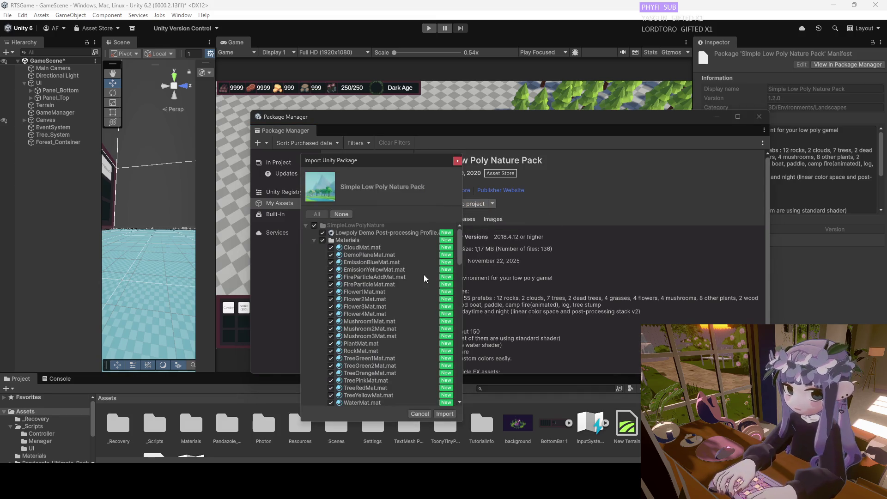
mouse_move(459, 245)
mouse_down()
mouse_move(458, 382)
mouse_move(459, 243)
mouse_move(459, 378)
mouse_move(462, 249)
mouse_up()
Import all the pack's files, cancel the failed demo-scene copy, and close the Package Manager.
scroll(457, 251, up, 3)
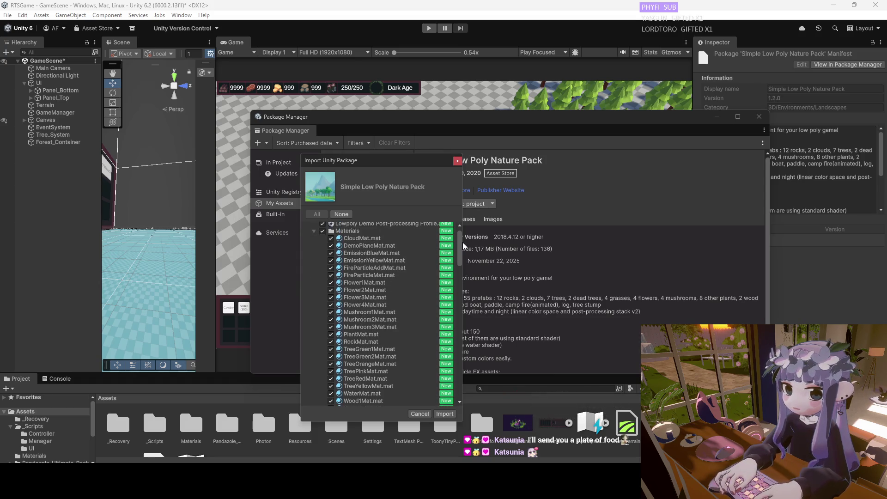
scroll(380, 248, up, 3)
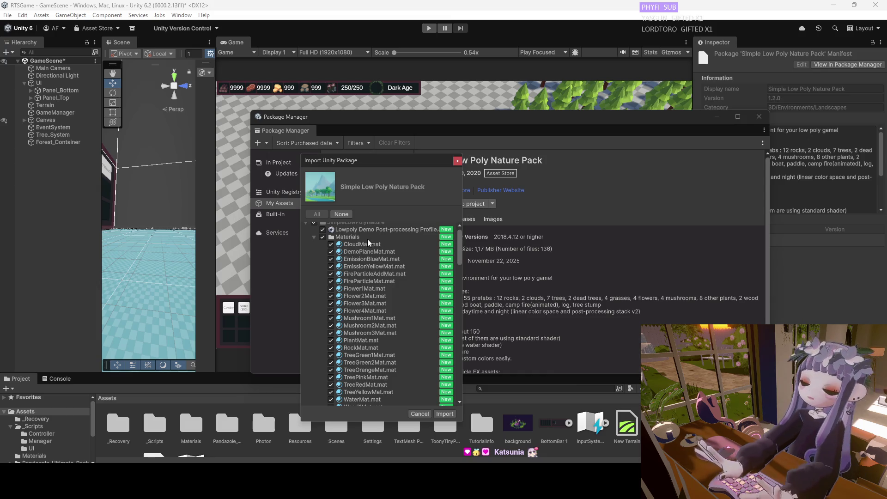
scroll(460, 253, down, 3)
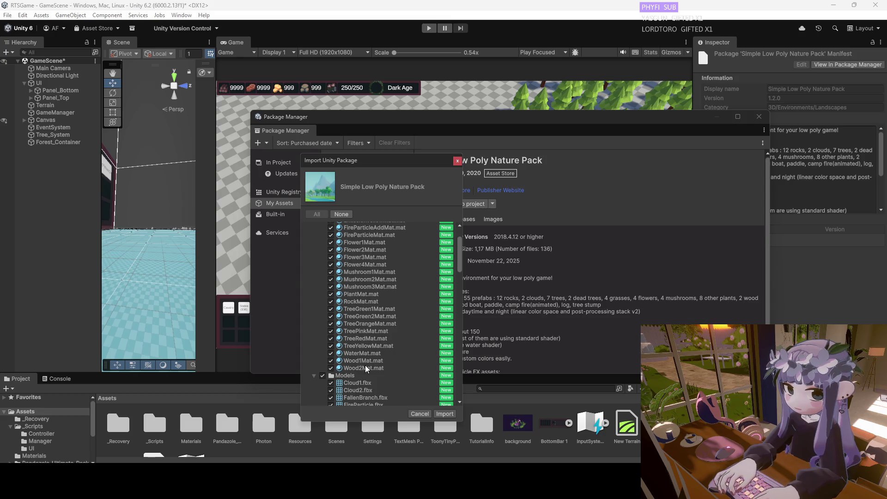
click(458, 160)
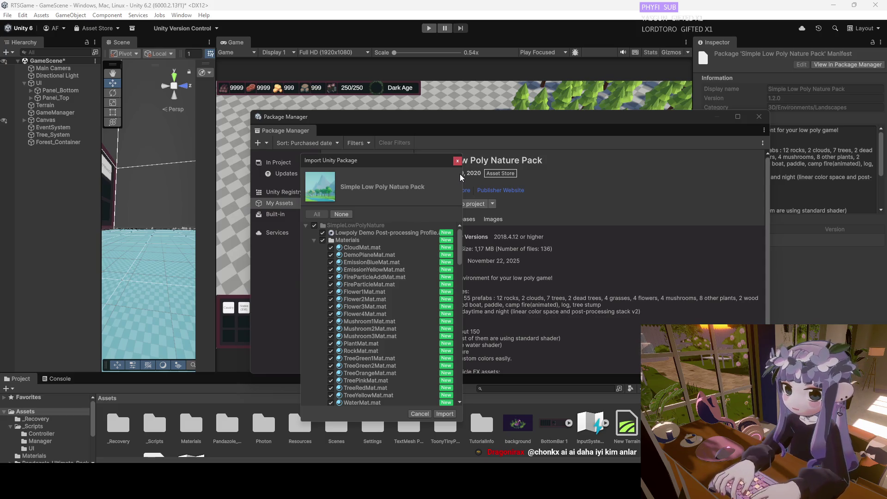
scroll(449, 324, down, 15)
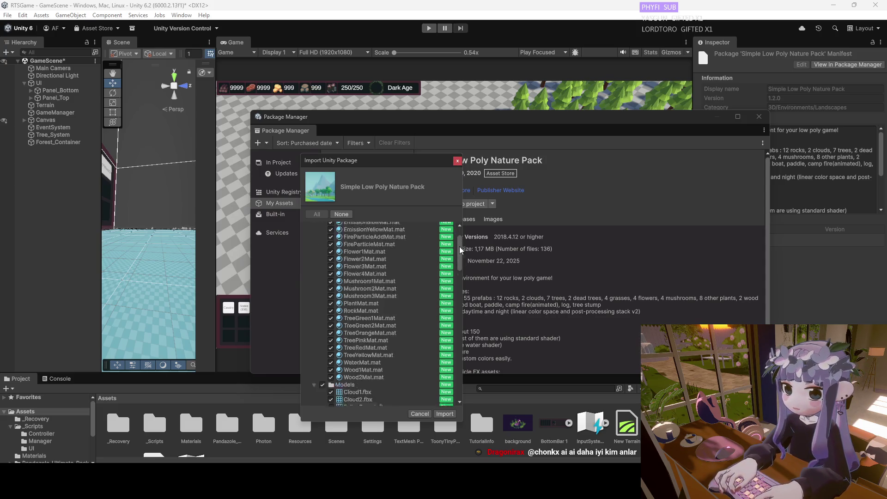
click(445, 415)
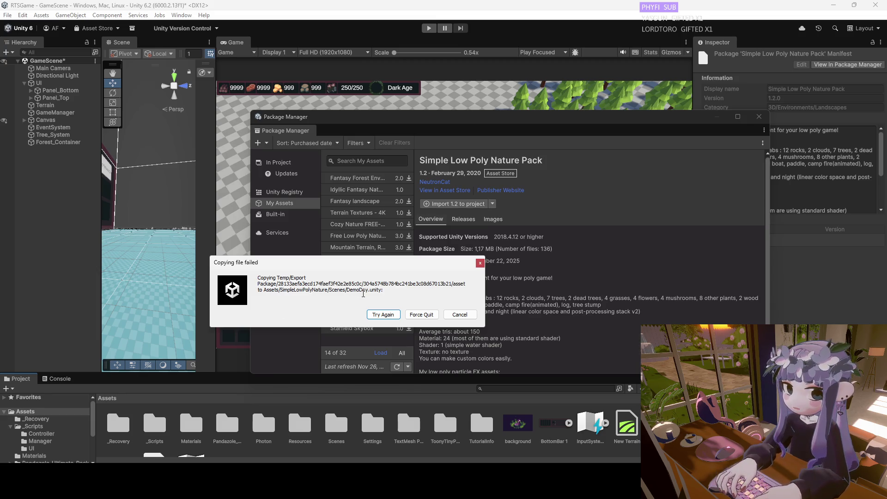
click(460, 315)
click(759, 117)
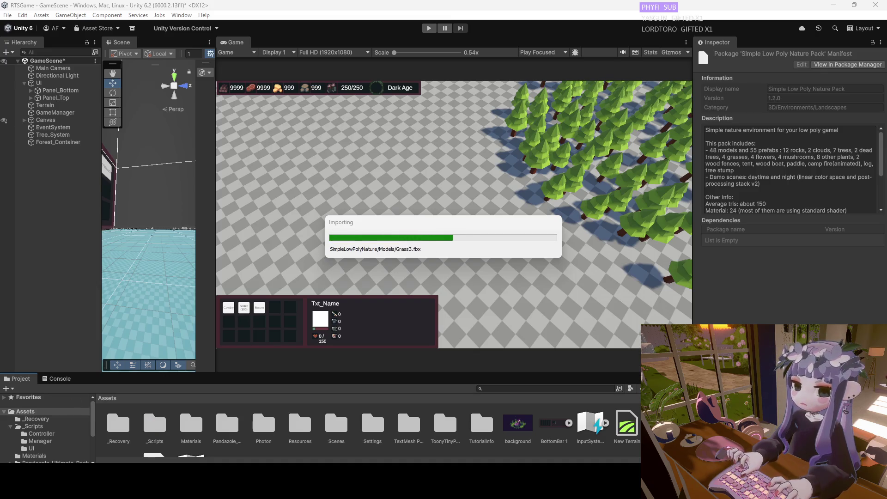
After the import finishes, open TreeManager.cs from _Scripts/Manager in Visual Studio.
double_click(155, 423)
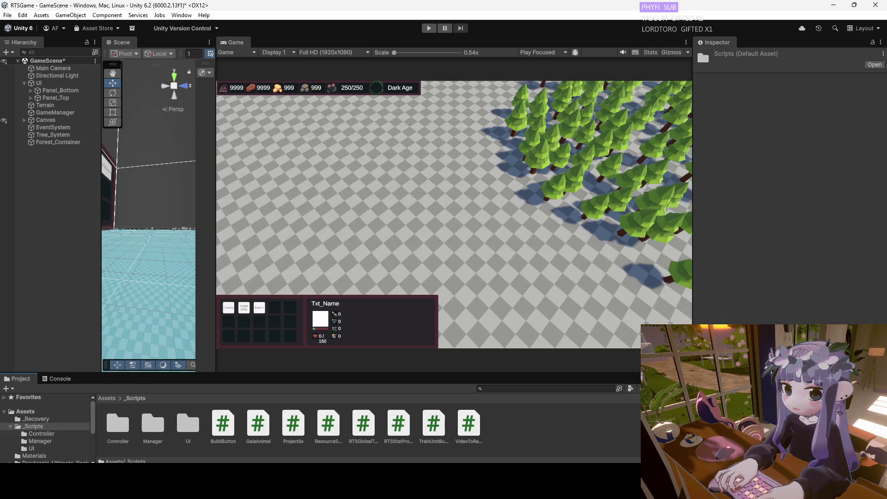
double_click(150, 428)
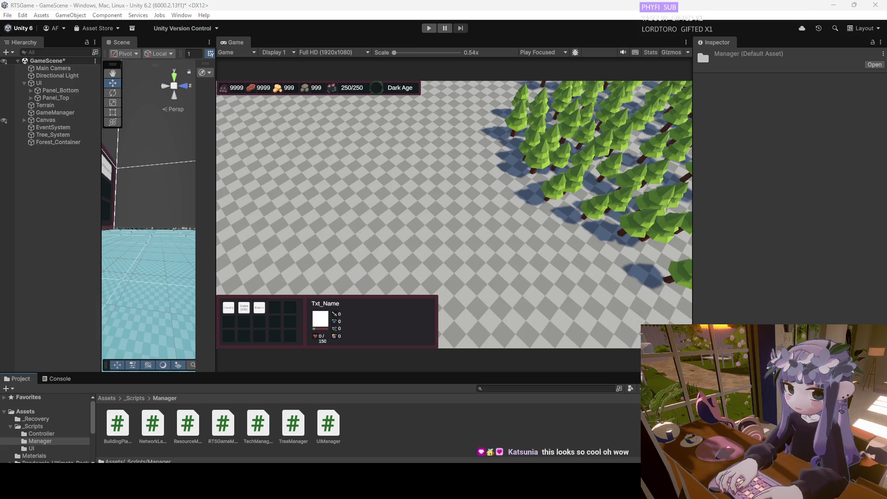
double_click(294, 423)
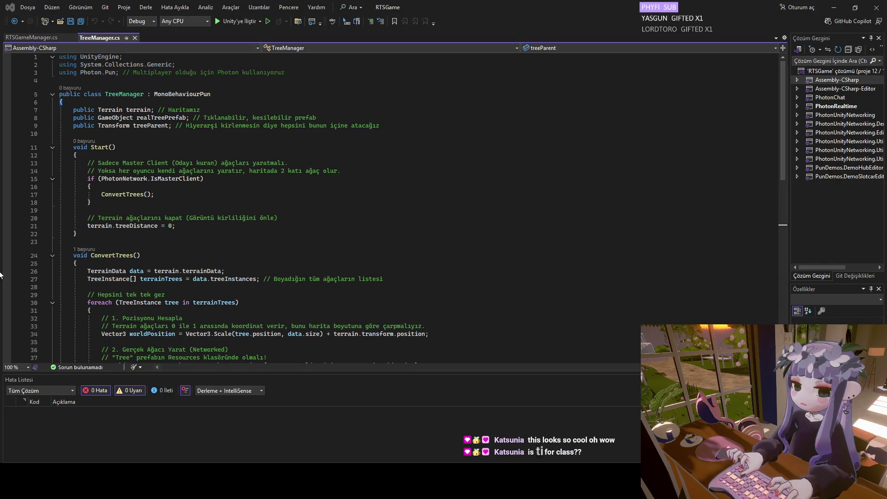
Paste new code over the tree world-position line and the networked tree instantiate statement.
scroll(292, 227, down, 2)
scroll(270, 257, down, 3)
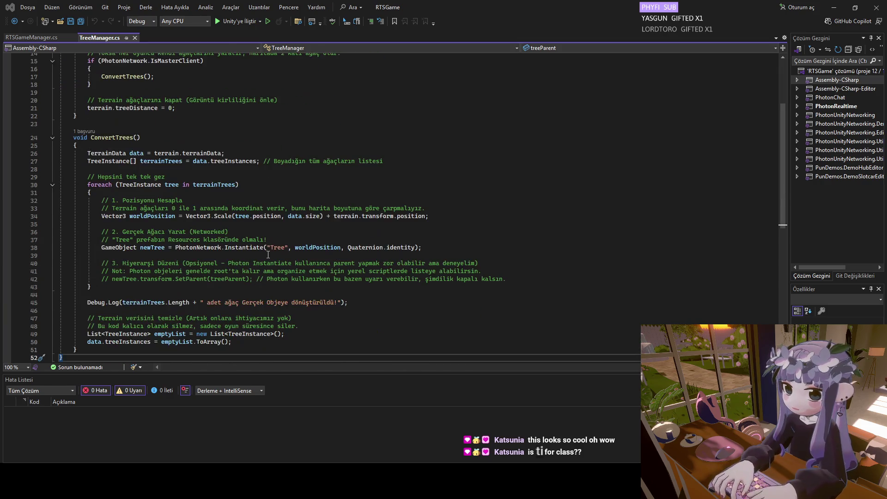
scroll(267, 248, up, 3)
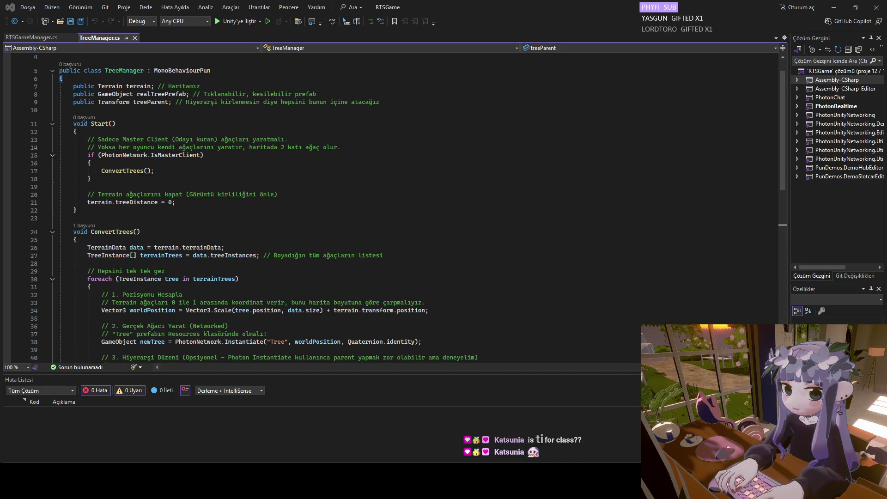
scroll(140, 202, down, 3)
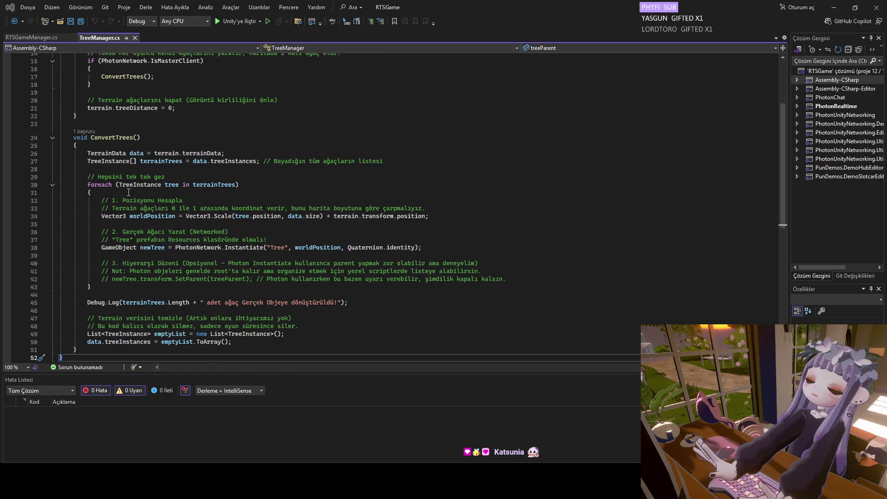
scroll(128, 197, down, 1)
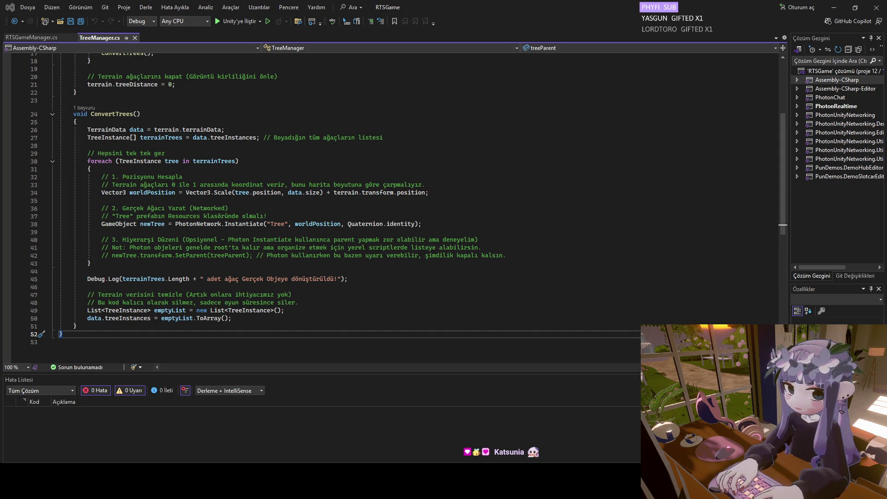
drag(429, 192, 110, 197)
key(ctrl+v)
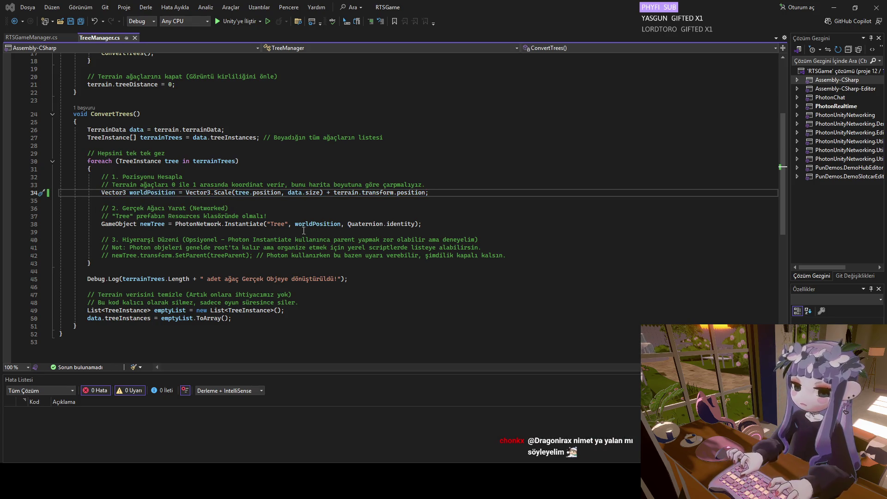
drag(430, 225, 101, 224)
key(ctrl+v)
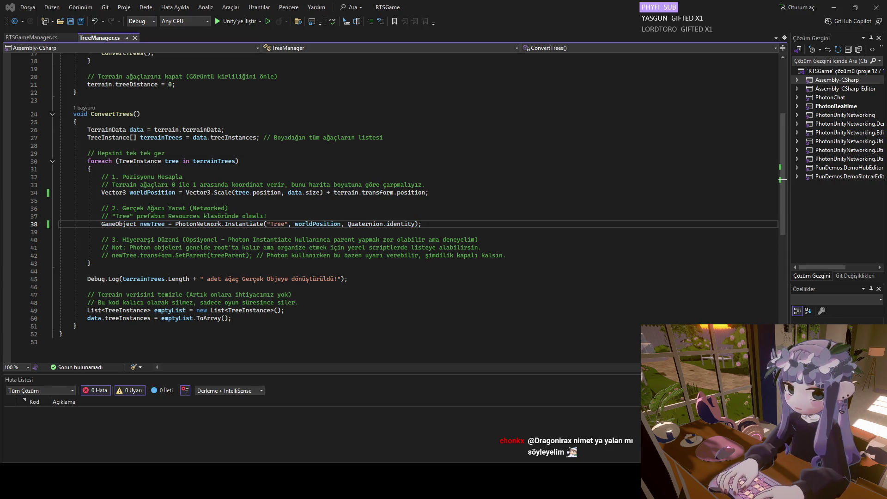
Add then delete the null-checked SetParent block, save TreeManager.cs, and return to Unity.
click(513, 256)
key(Return)
text(if (newTree != null && treeParent != null)             {                 newTree.transform.SetParent(treeParent);             })
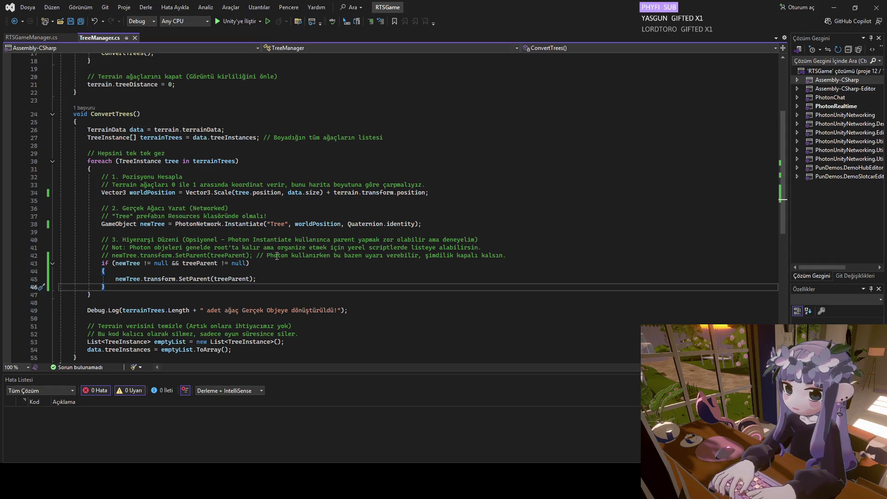
mouse_move(112, 287)
mouse_down()
mouse_move(88, 256)
mouse_move(59, 263)
mouse_up()
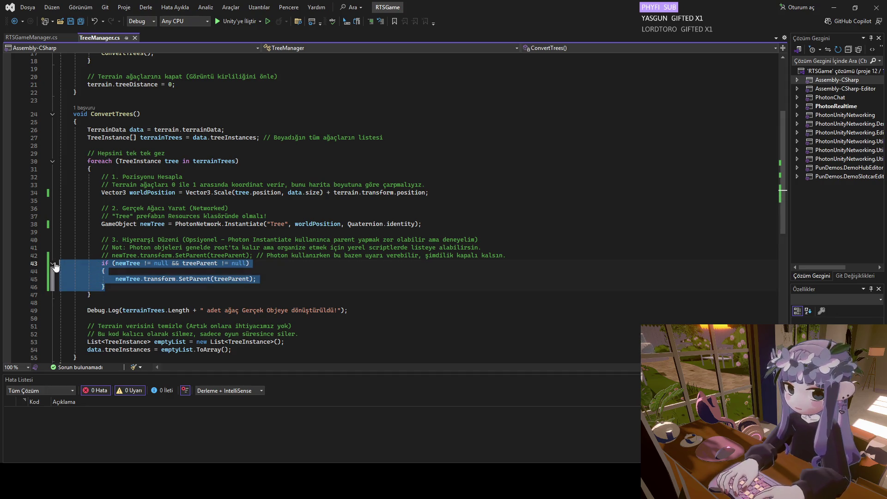
key(BackSpace)
key(BackSpace)
key(ctrl+s)
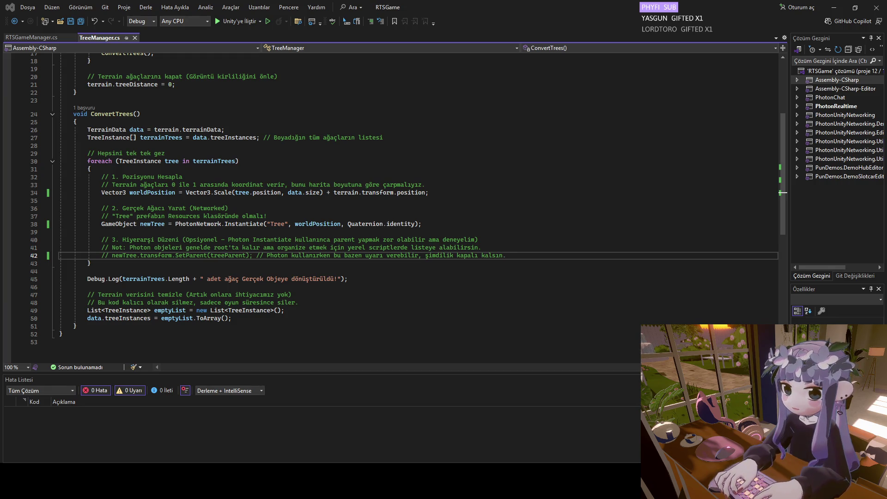
click(58, 35)
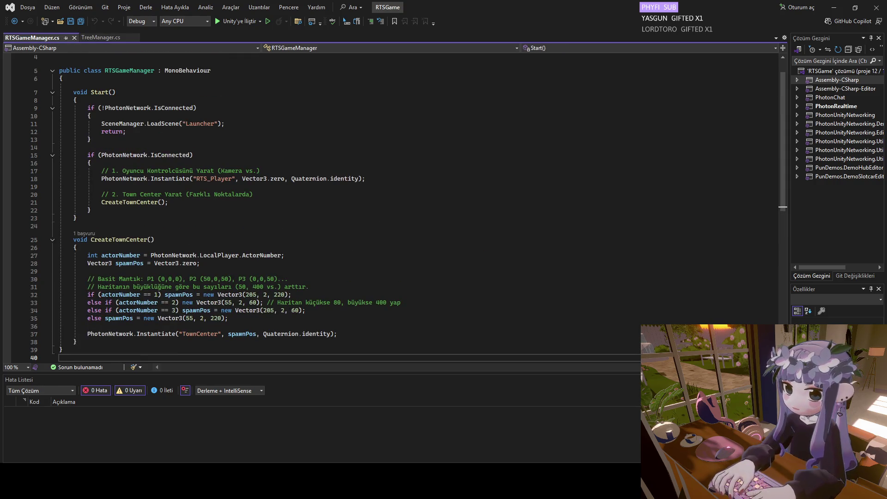
click(536, 444)
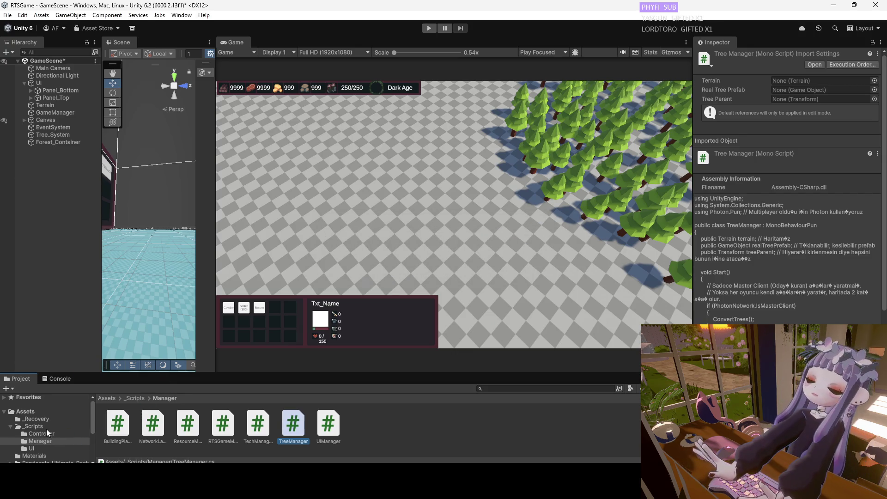
Select the TownCenter prefab in Assets/Resources to check its components.
click(25, 411)
scroll(32, 425, down, 2)
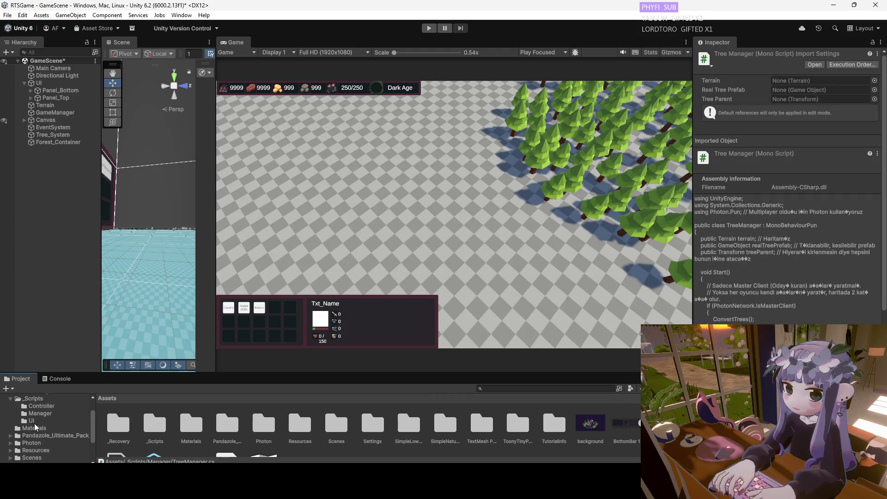
click(36, 450)
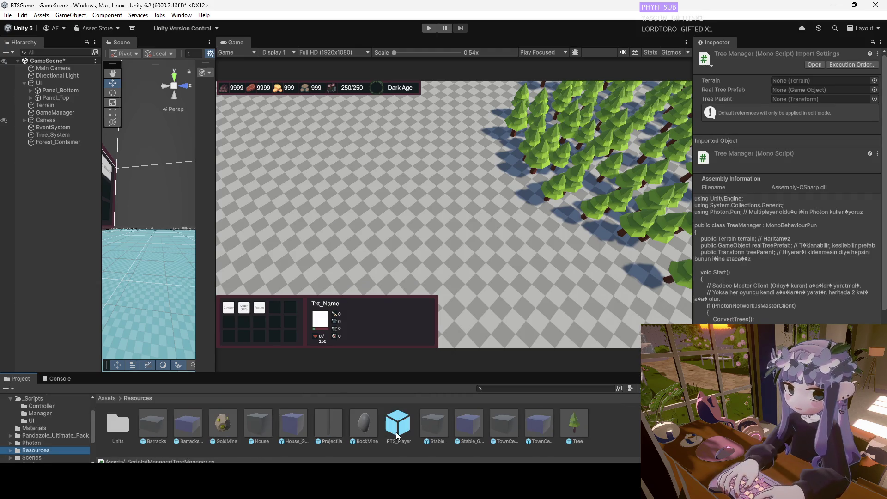
click(507, 428)
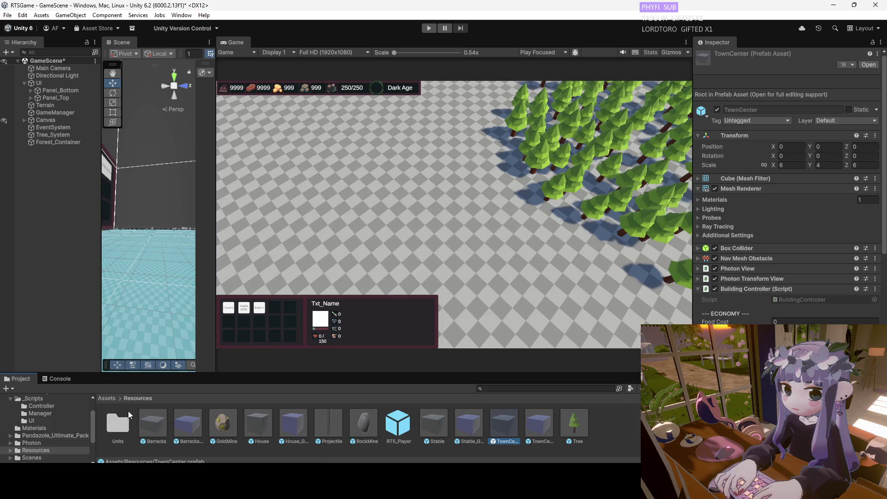
Open RTSGameManager.cs from _Scripts/Manager in Visual Studio.
scroll(39, 436, up, 2)
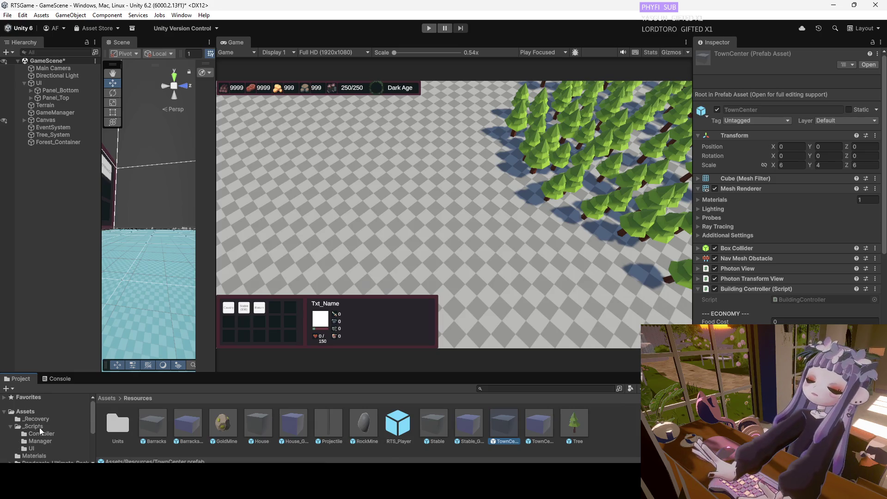
click(39, 428)
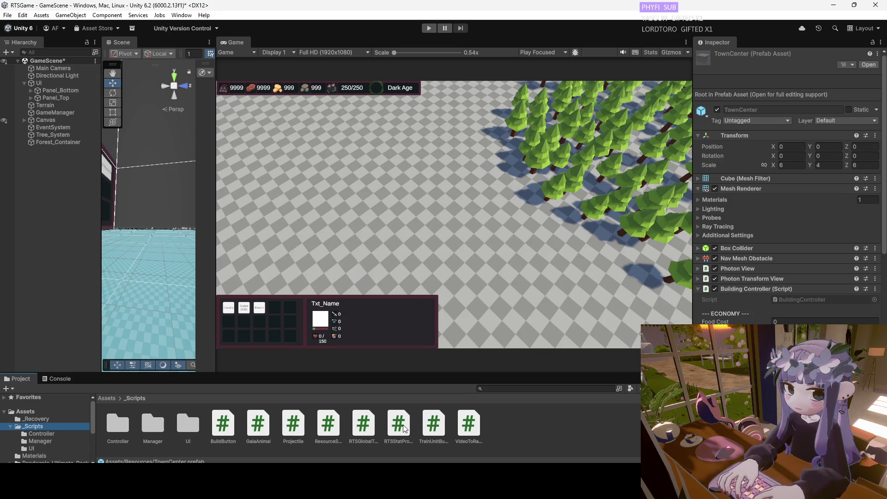
double_click(148, 425)
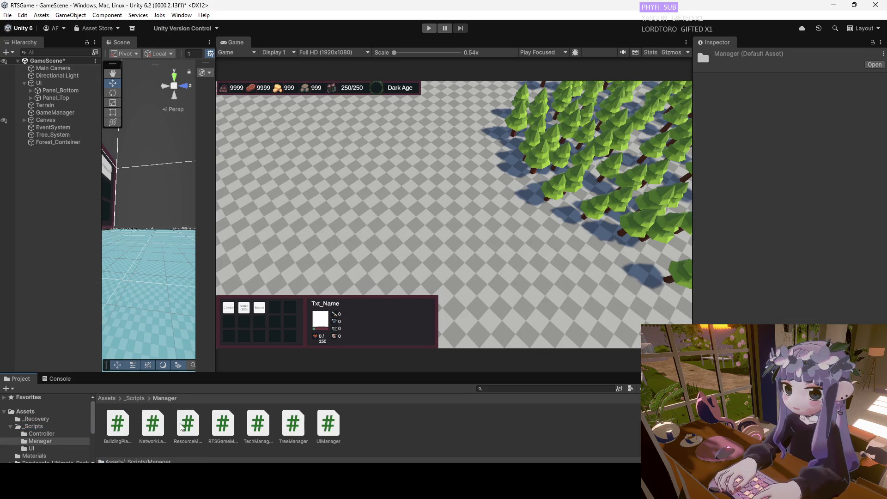
double_click(232, 426)
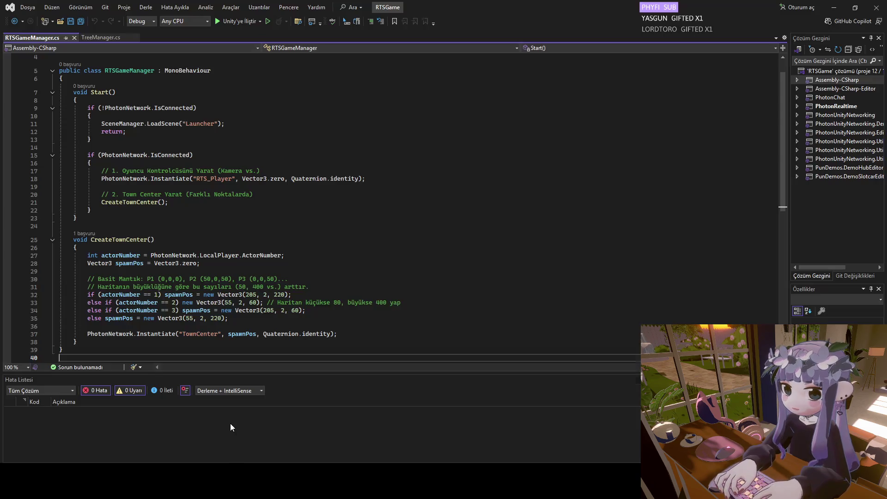
Replace CreateTownCenter with the debug-logging version, save RTSGameManager.cs, and switch to Unity.
scroll(252, 298, up, 1)
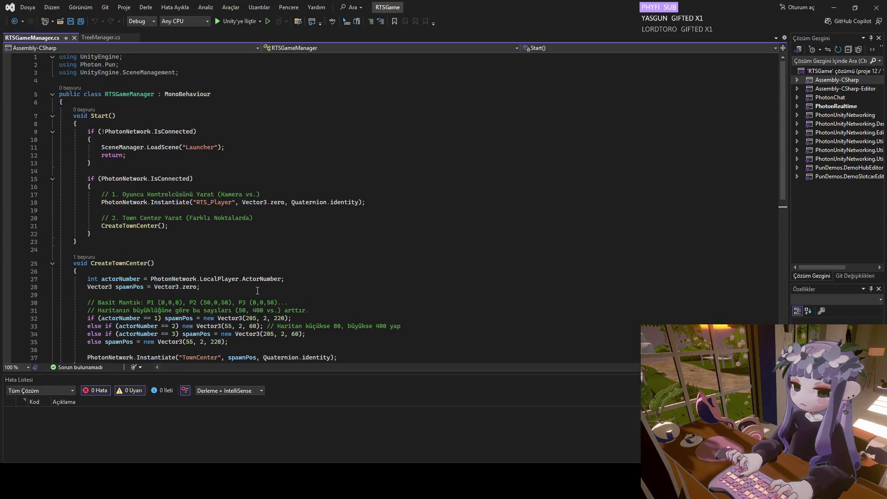
scroll(258, 291, down, 3)
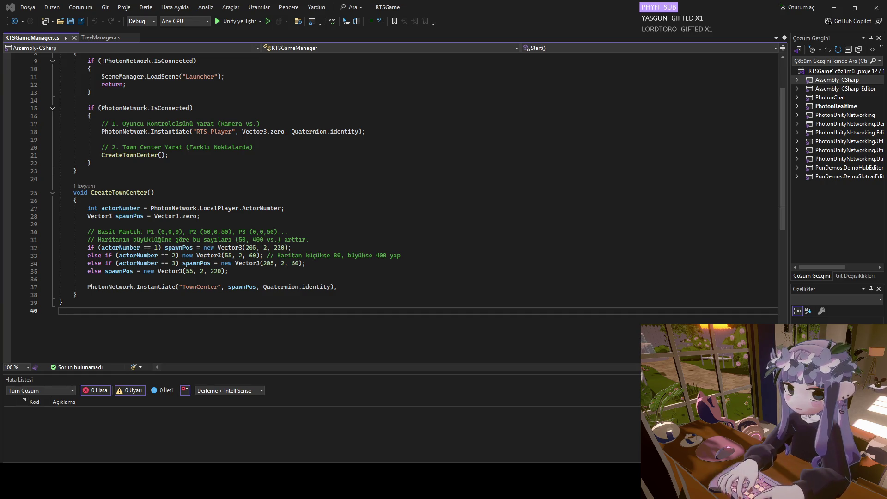
click(77, 295)
shift+click(74, 192)
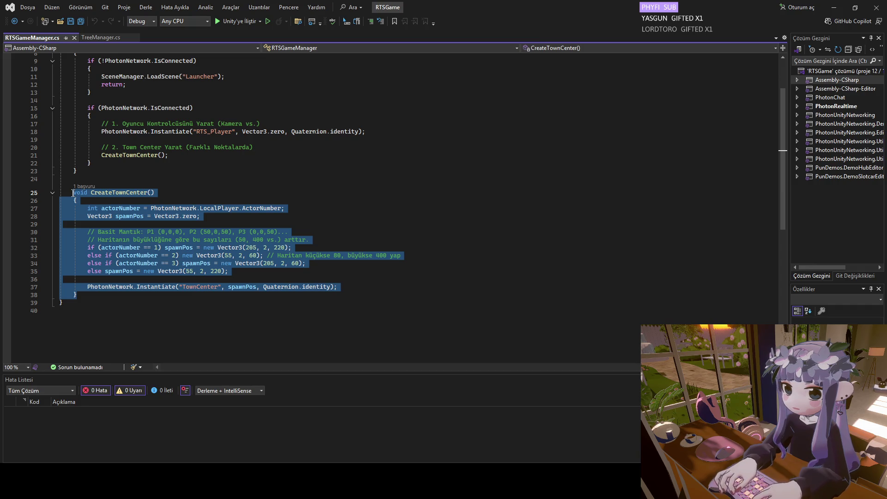
text(void CreateTownCenter()     {         int actorNumber = PhotonNetwork.LocalPlayer.ActorNumber;         Vector3 spawnPos = Vector3.zero;          if (actorNumber == 1) spawnPos = new Vector3(205, 2, 220);         else if (actorNumber == 2) spawnPos = new Vector3(55, 2, 60);         else spawnPos = new Vector3(150, 2, 150);          // HATA AYIKLAMA (DEBUG)         Debug.Log("TownCenter Yaratılıyor... Pozisyon: " + spawnPos);          // İsmi ve yolu kontrol et!         // Eğer prefabın adı "Town Center" ise burayı da öyle yap.         string prefabName = "TownCenter";          GameObject tc = PhotonNetwork.Instantiate(prefabName, spawnPos, Quaternion.identity);          if (tc == null)         {             Debug.LogError("HATA: TownCenter prefabı bulunamadı! İsmi '" + prefabName + "' olan dosya Resources klasöründe var mı?");         }         else         {             Debug.Log("BAŞARILI: Town Center yaratıldı.");         }     })
key(ctrl+s)
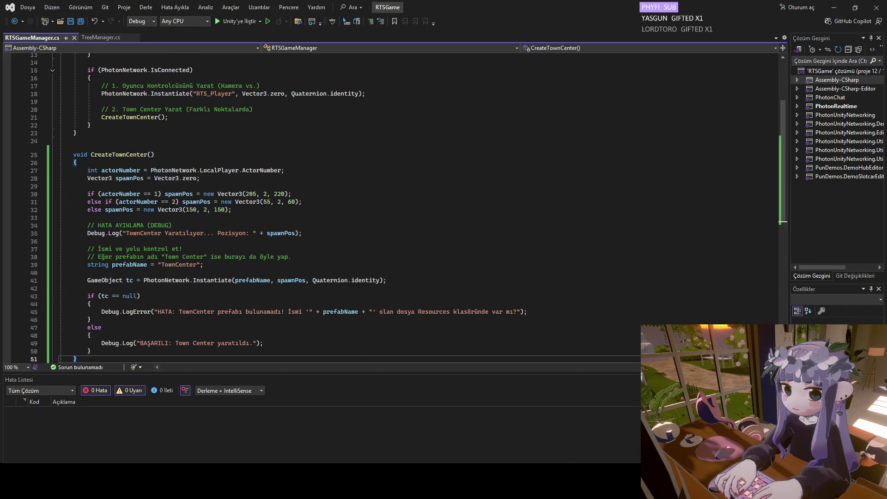
mouse_move(642, 480)
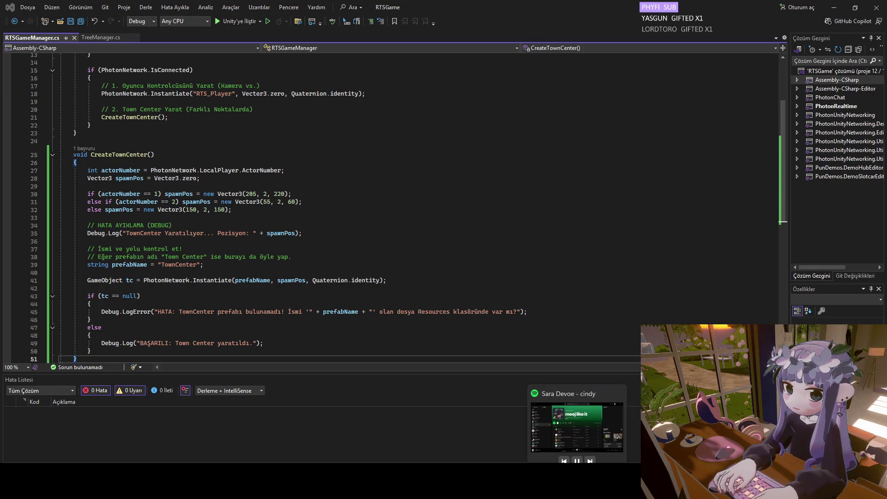
click(522, 430)
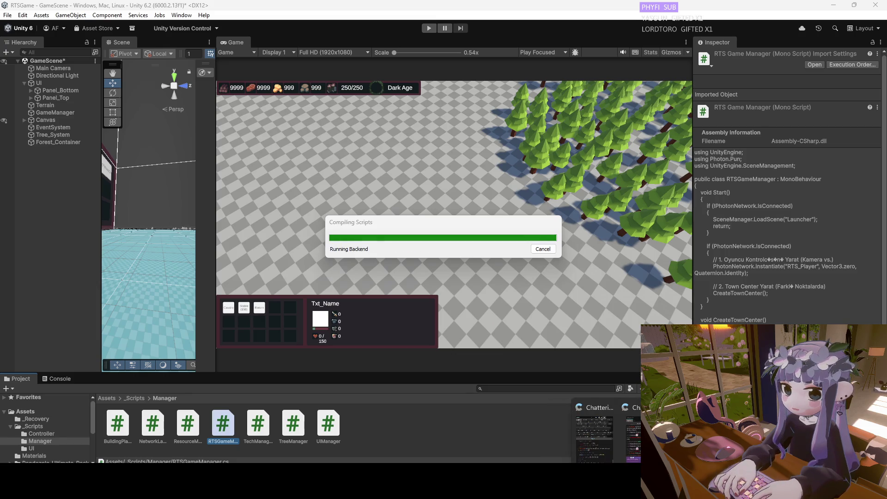
Once compilation finishes, return to RTSGameManager.cs in Visual Studio.
mouse_move(536, 480)
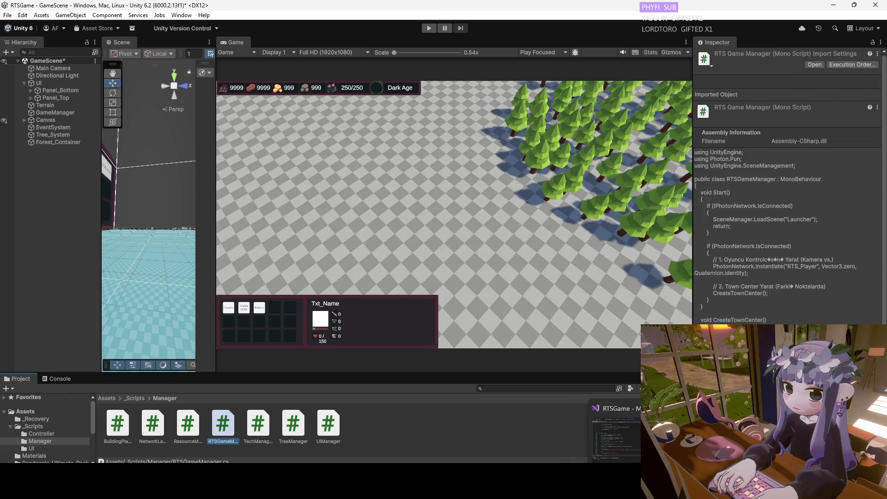
click(638, 480)
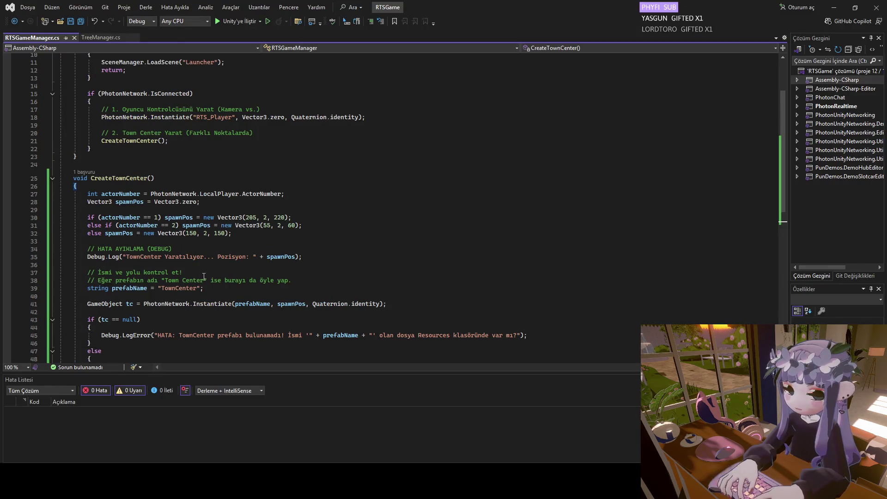
Read through the revised CreateTownCenter method in RTSGameManager.cs, then return to Unity.
scroll(133, 237, down, 2)
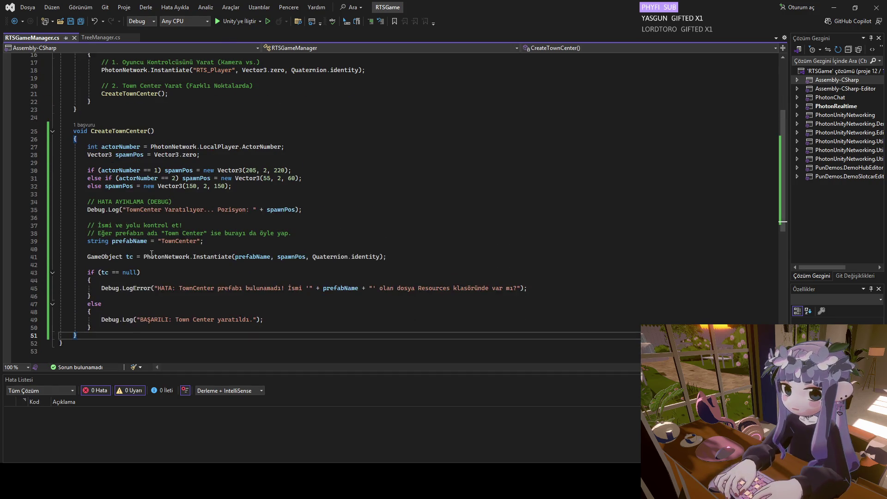
scroll(152, 253, up, 5)
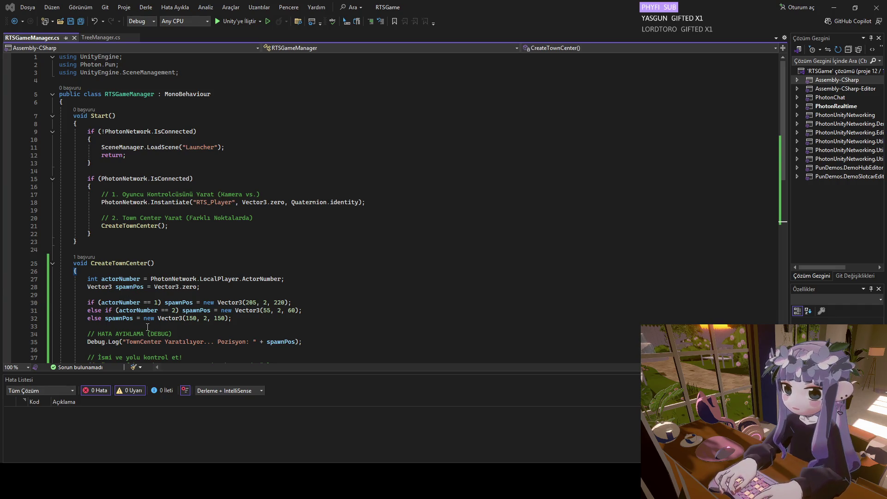
scroll(139, 300, down, 3)
scroll(152, 309, up, 1)
scroll(156, 310, down, 1)
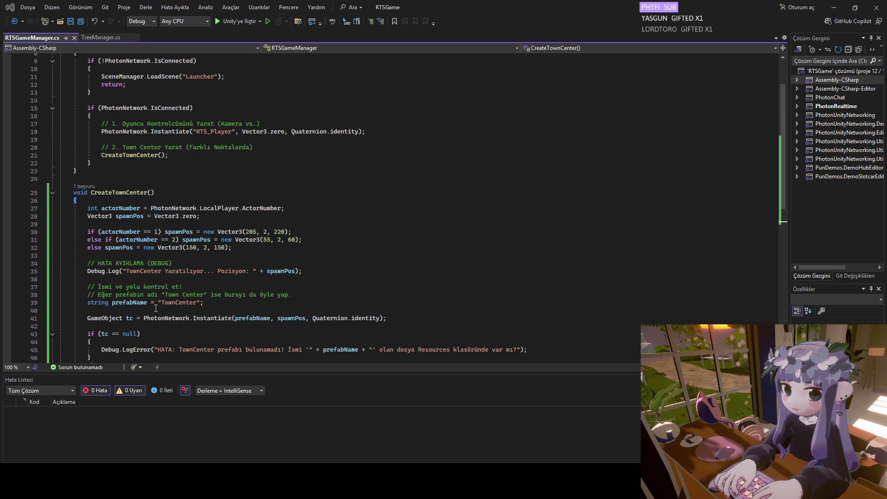
scroll(156, 309, down, 1)
scroll(157, 307, up, 4)
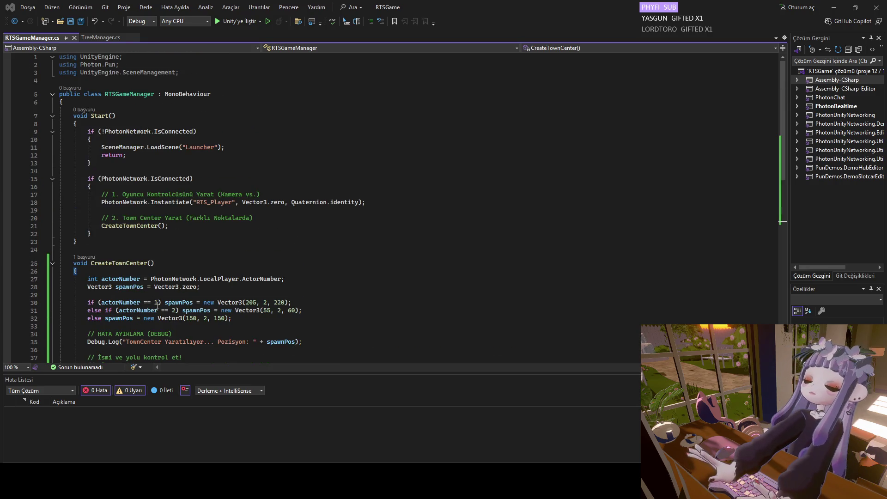
scroll(158, 305, down, 4)
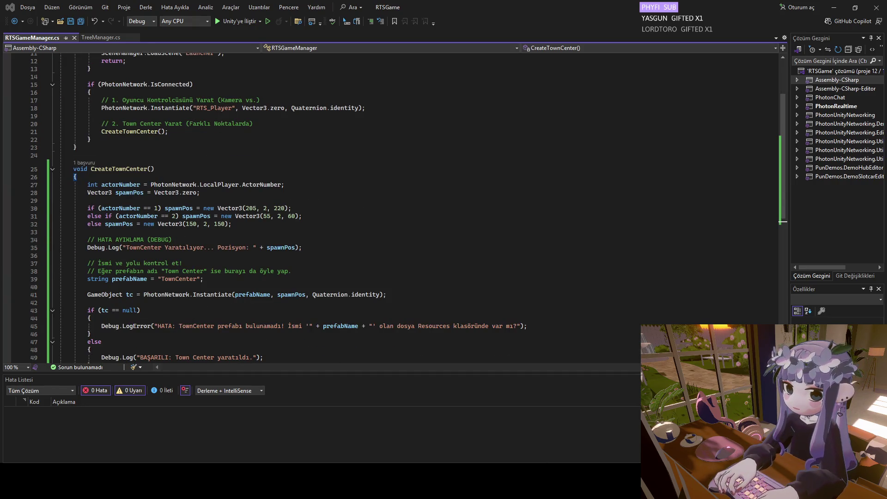
mouse_move(536, 480)
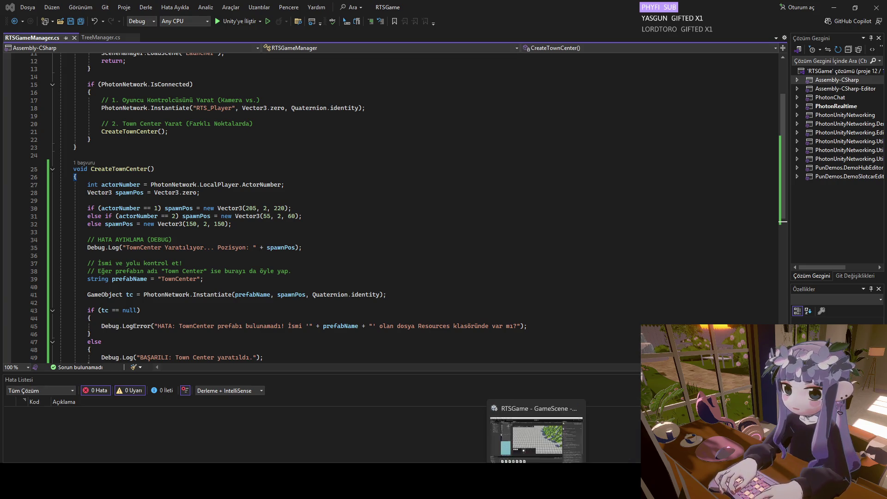
click(536, 480)
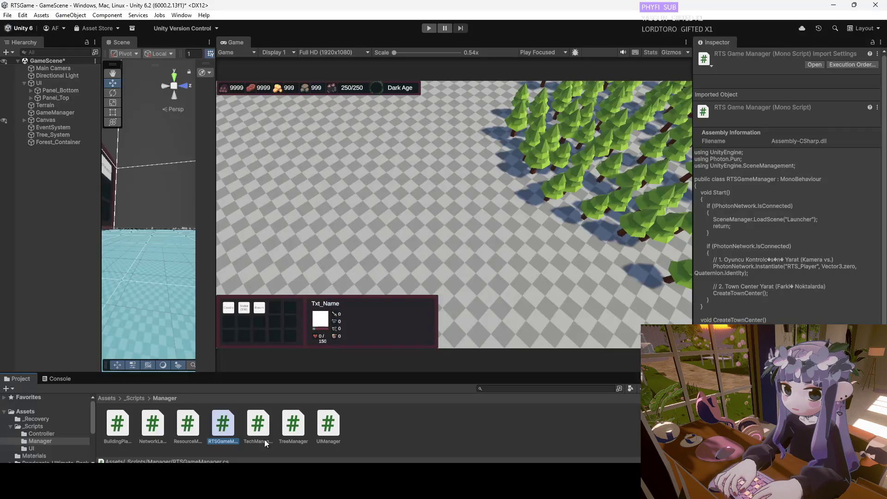